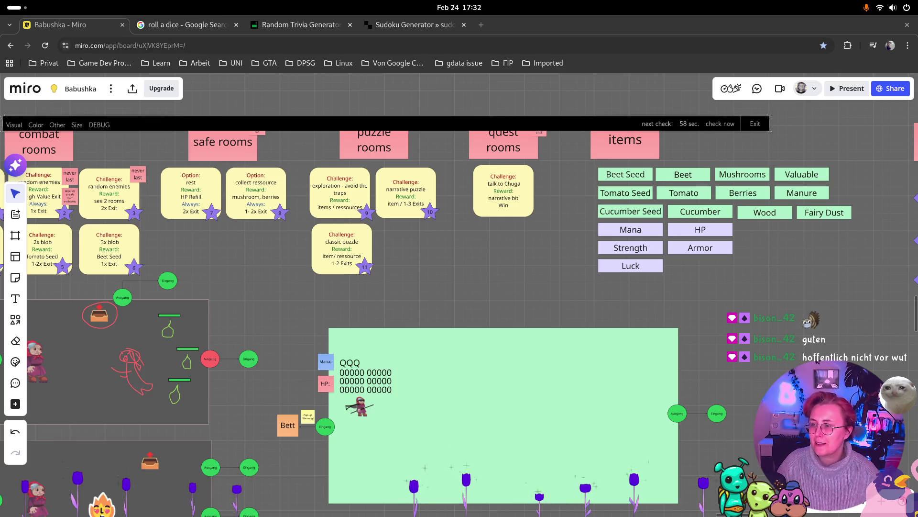
# Get back to the Babushka Miro board and scroll through it.
pyautogui.press('super')
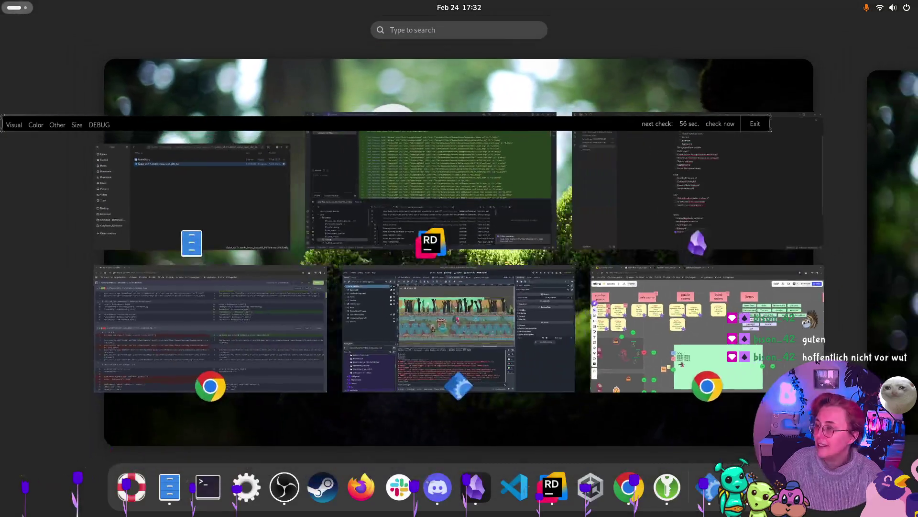
pyautogui.press('super')
pyautogui.press('super')
pyautogui.click(650, 317)
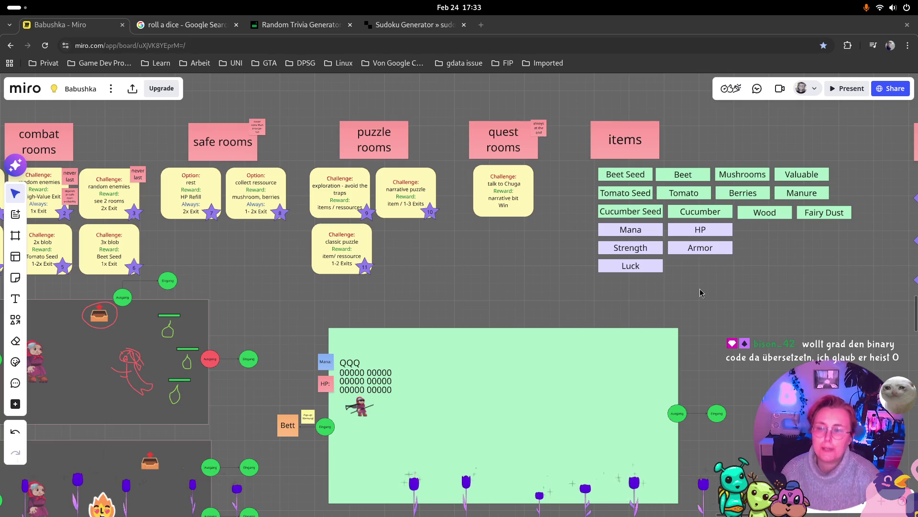
pyautogui.scroll(-1, 524, 319)
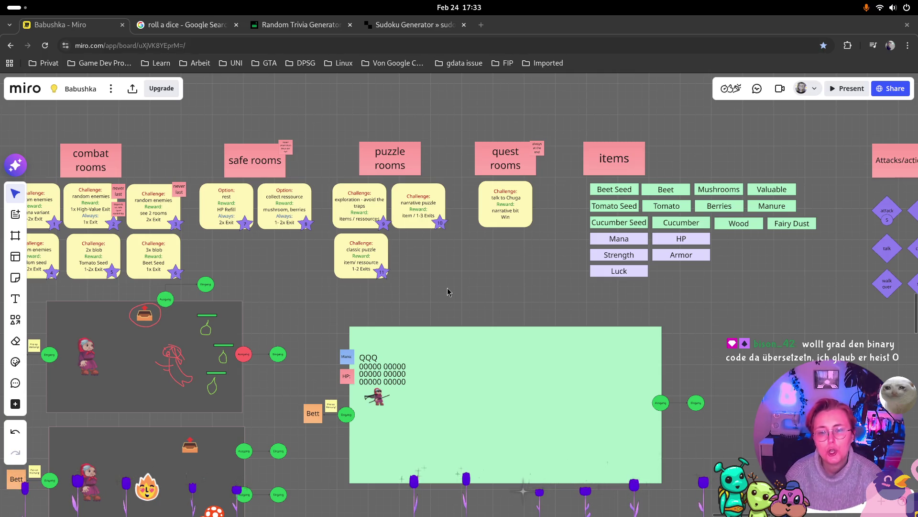
pyautogui.scroll(-2, 365, 292)
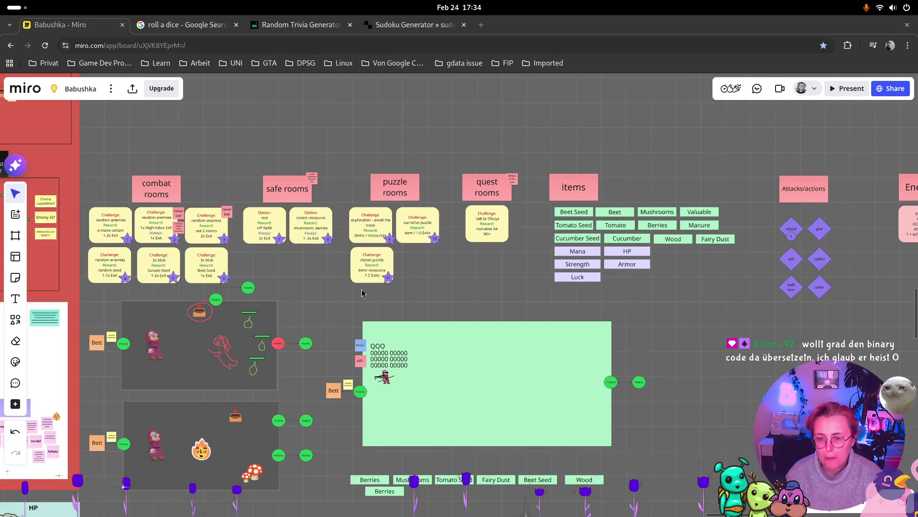
pyautogui.scroll(-1, 361, 291)
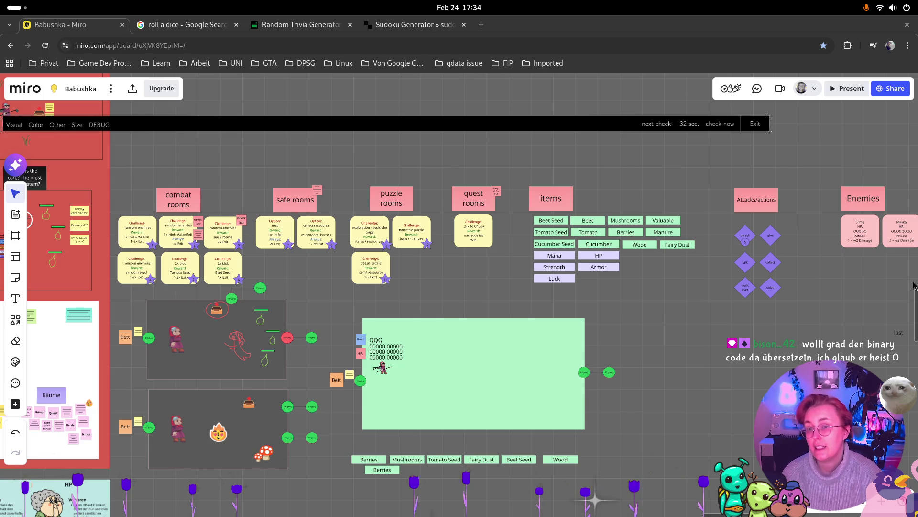
pyautogui.scroll(4, 249, 224)
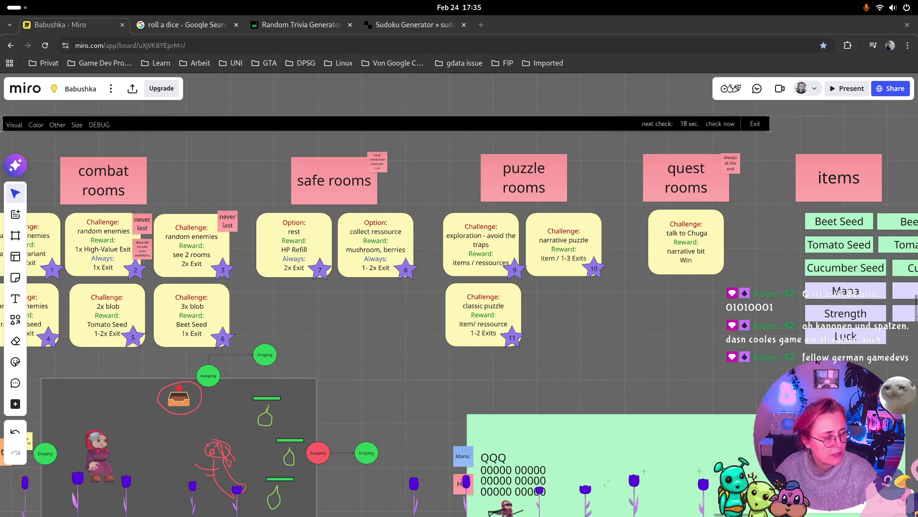
# Enter 'paper prototyping' in a new browser tab, then return to the Babushka board.
pyautogui.click(487, 29)
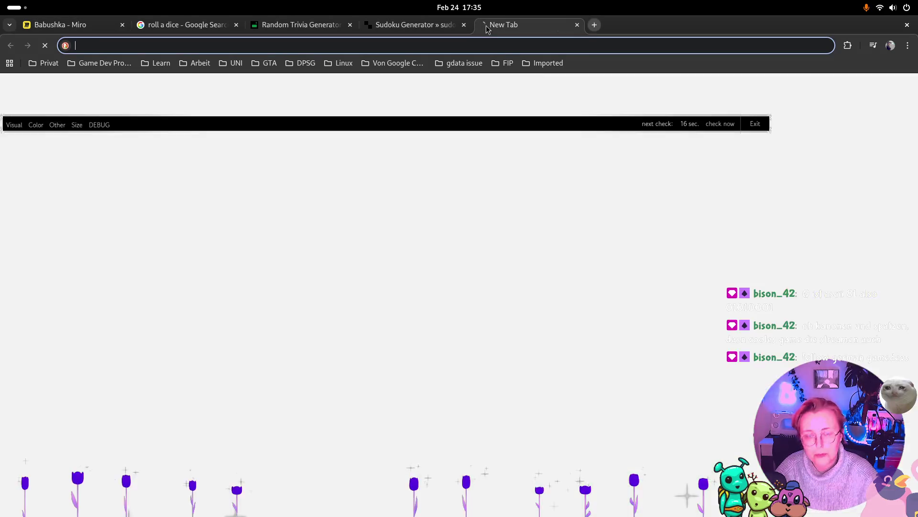
pyautogui.write('paper prototyping')
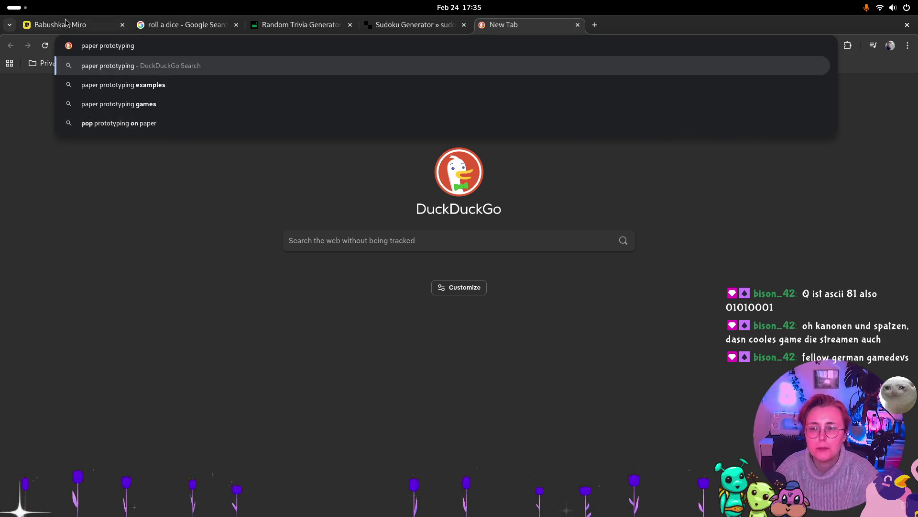
pyautogui.click(66, 22)
pyautogui.scroll(5, 610, 418)
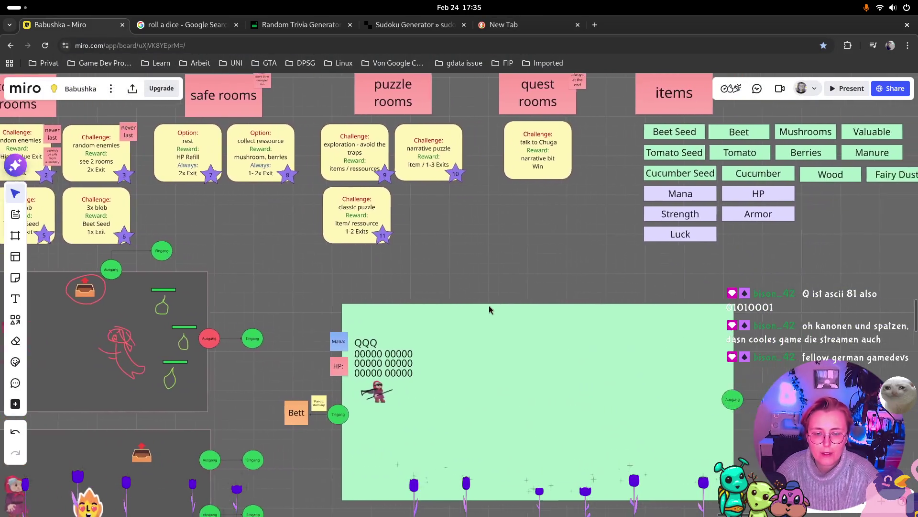
# Screenshot the first grandma room with the challenge cards above it.
pyautogui.scroll(-5, 489, 309)
pyautogui.moveTo(171, 287)
pyautogui.mouseDown()
pyautogui.moveTo(314, 286)
pyautogui.moveTo(387, 266)
pyautogui.mouseUp()
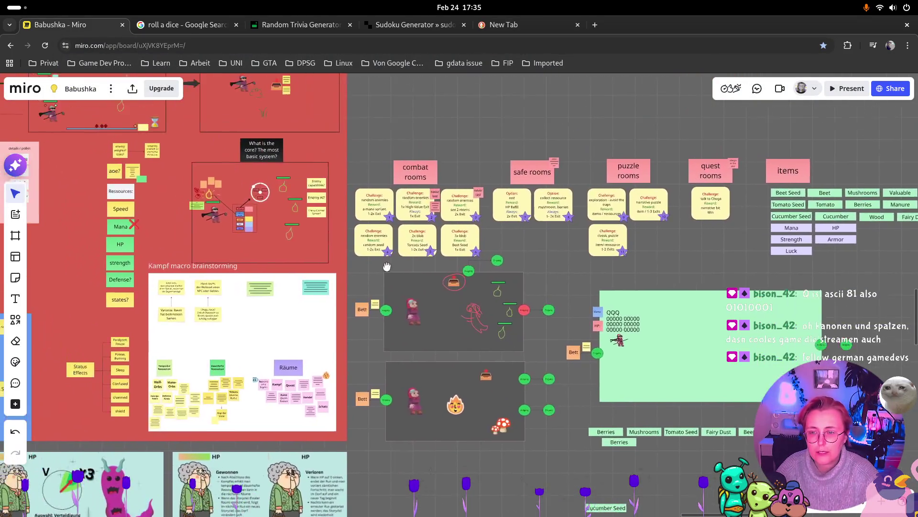
pyautogui.scroll(5, 443, 329)
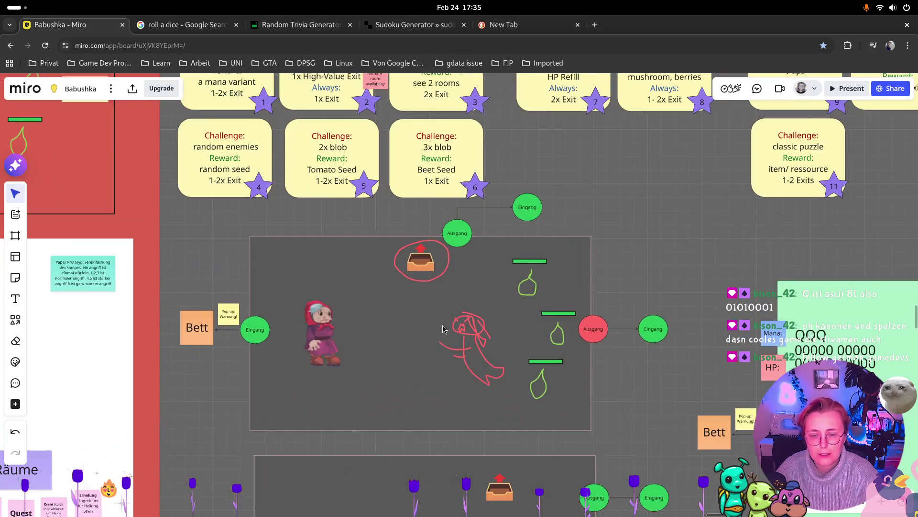
pyautogui.press('Print')
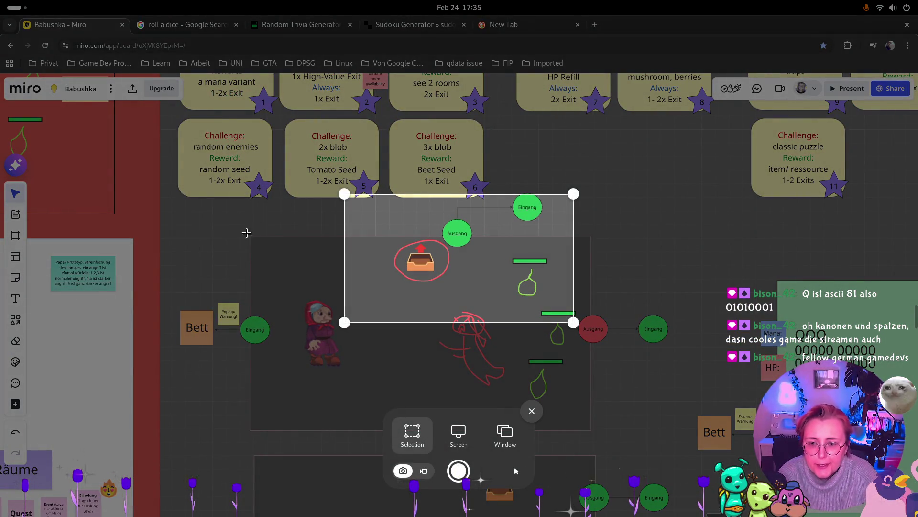
pyautogui.moveTo(184, 218)
pyautogui.mouseDown()
pyautogui.moveTo(451, 349)
pyautogui.moveTo(677, 433)
pyautogui.mouseUp()
pyautogui.moveTo(677, 213)
pyautogui.mouseDown()
pyautogui.moveTo(666, 148)
pyautogui.moveTo(674, 113)
pyautogui.moveTo(679, 119)
pyautogui.mouseUp()
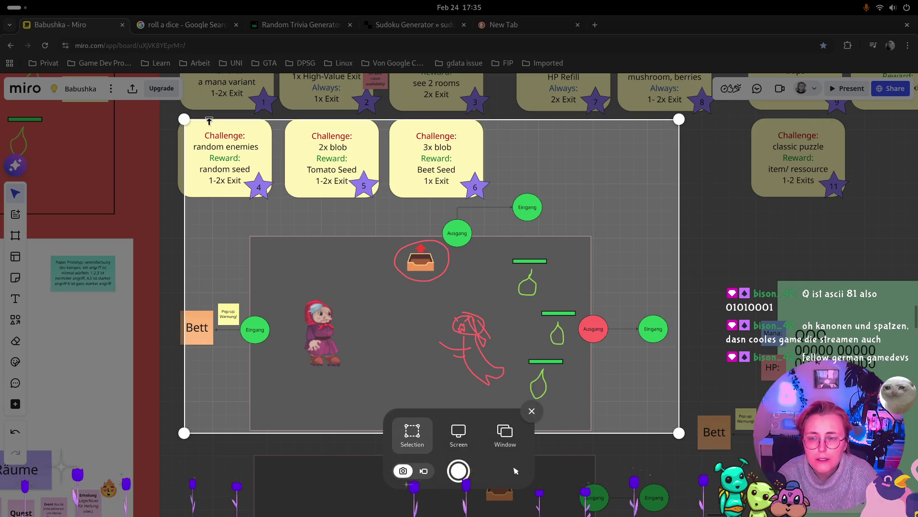
pyautogui.moveTo(185, 119); pyautogui.dragTo(175, 114)
pyautogui.press('Return')
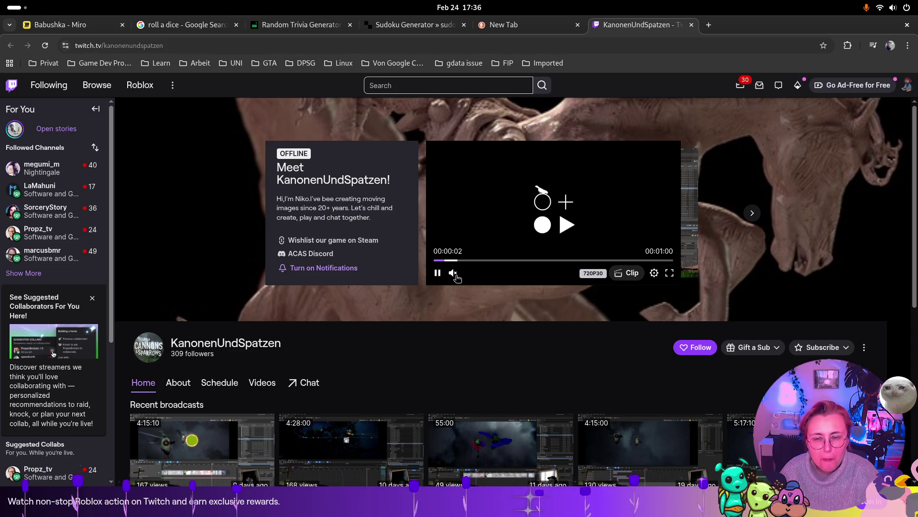
# Follow the game-development streamer's Twitch channel and close the Twitch tab.
pyautogui.scroll(-2, 315, 350)
pyautogui.scroll(-5, 314, 352)
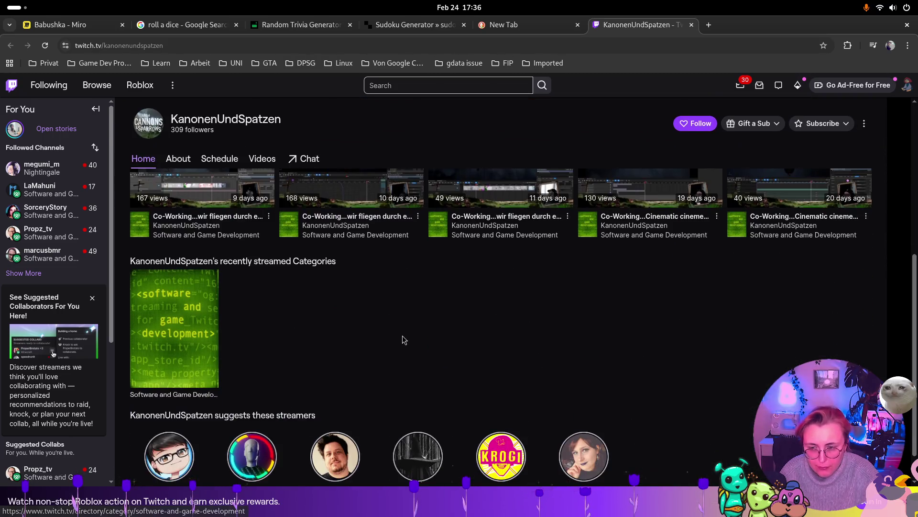
pyautogui.scroll(1, 391, 320)
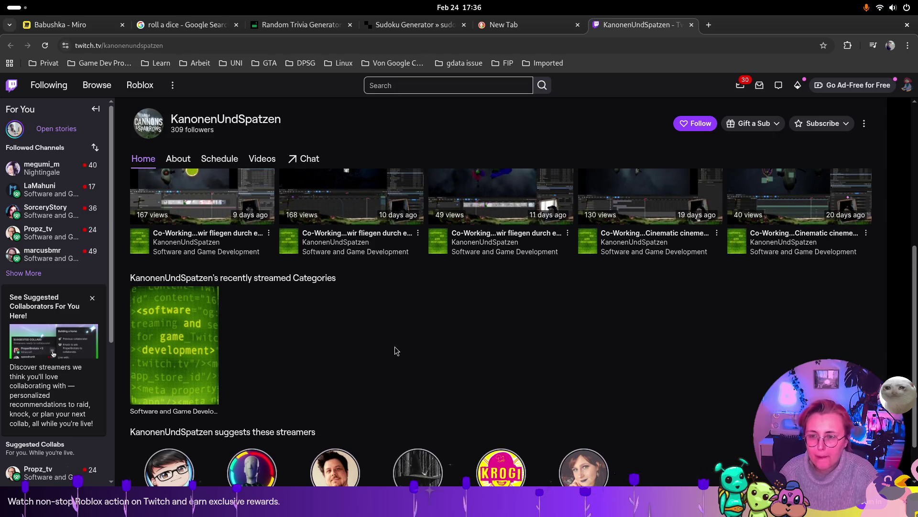
pyautogui.scroll(5, 391, 320)
pyautogui.scroll(-2, 401, 381)
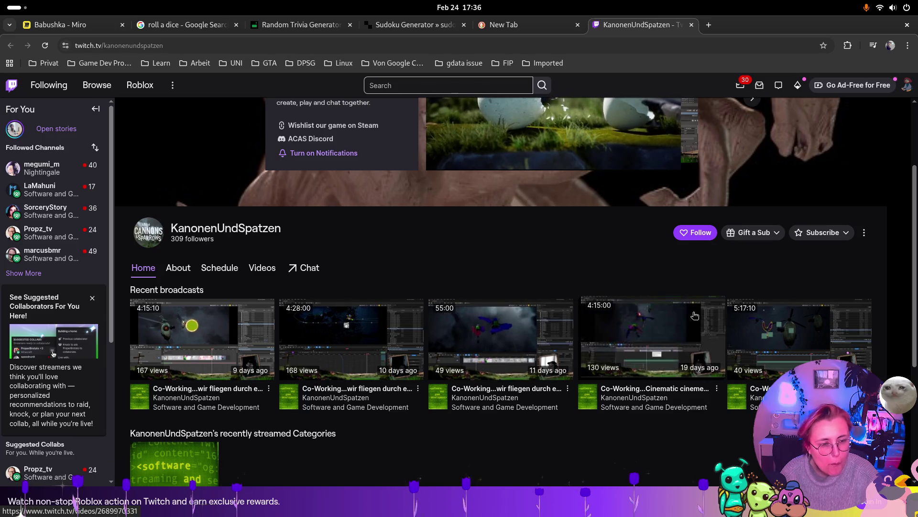
pyautogui.scroll(2, 622, 316)
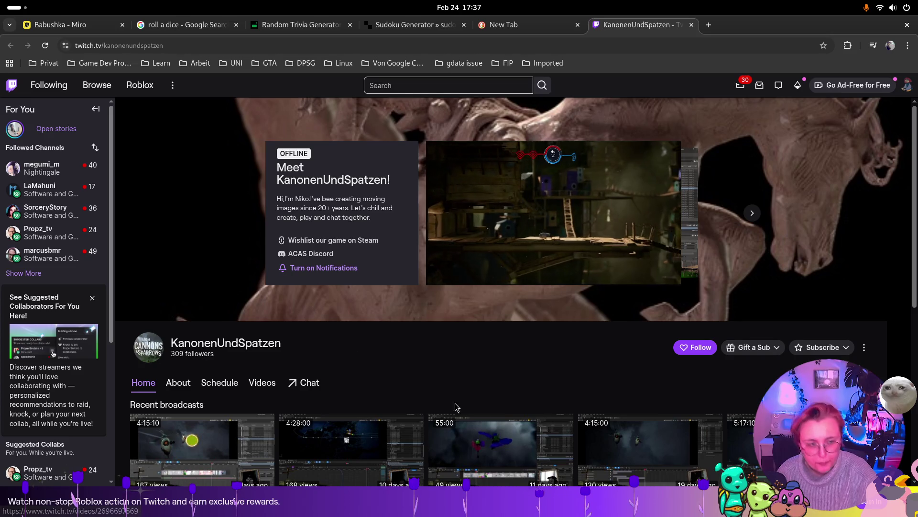
pyautogui.click(685, 345)
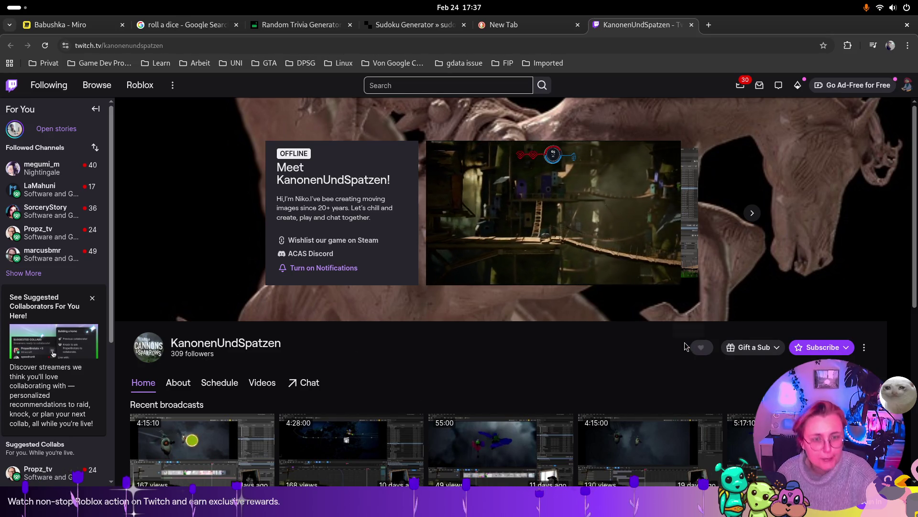
pyautogui.click(693, 26)
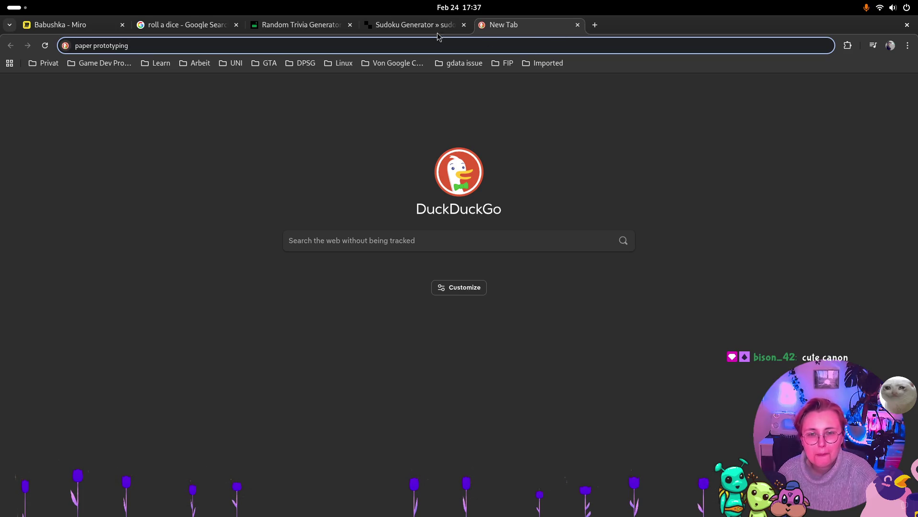
# Close the leftover new tab and the Chrome window, then show the window overview.
pyautogui.click(577, 27)
pyautogui.hotkey('ctrl', '1')
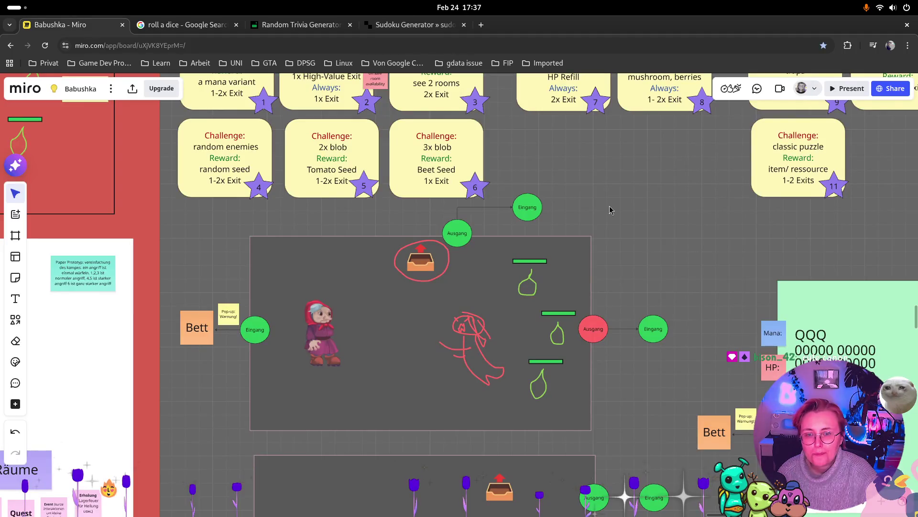
pyautogui.scroll(-2, 703, 251)
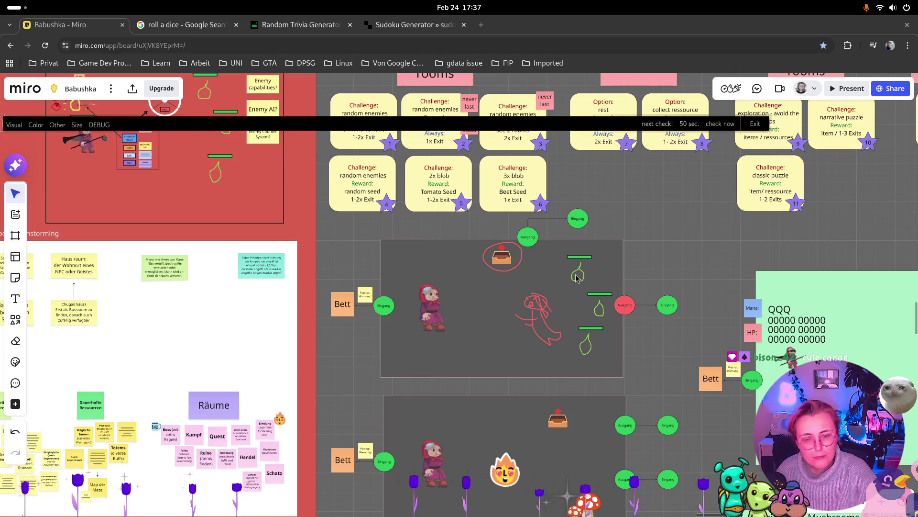
pyautogui.click(909, 24)
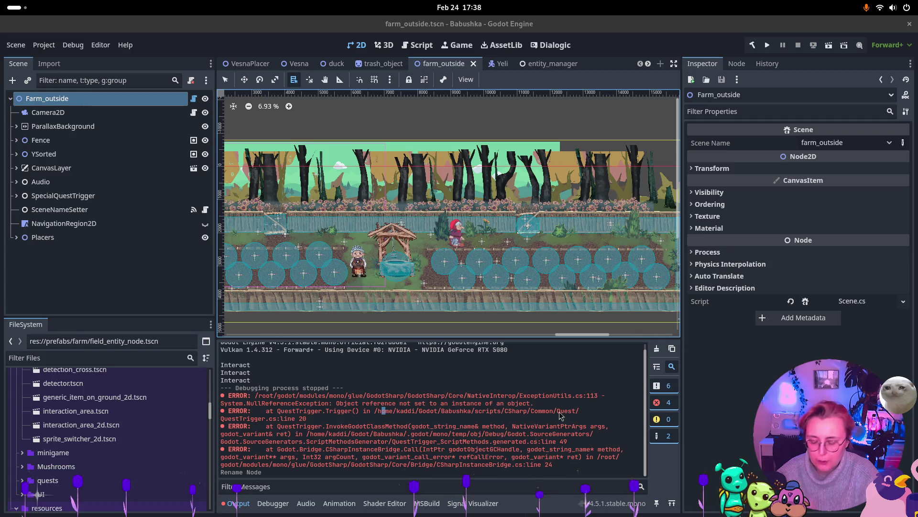
pyautogui.press('super')
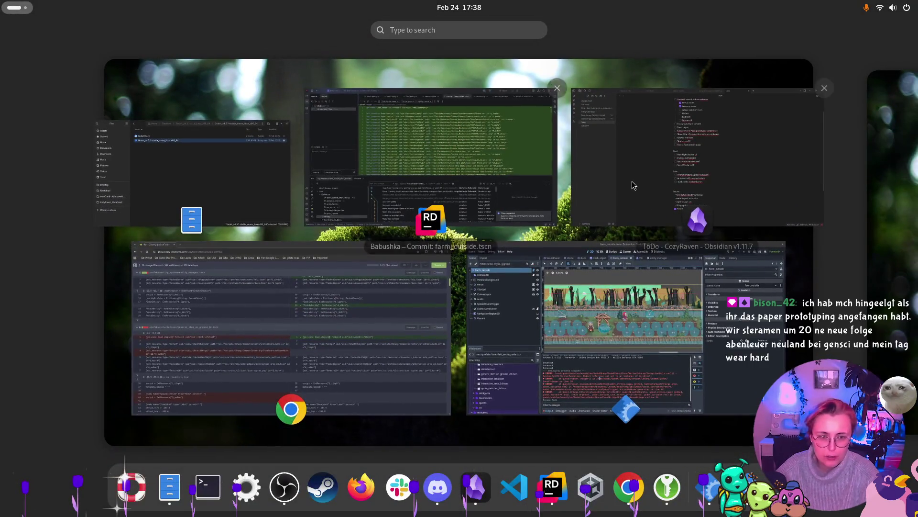
# Bring up Obsidian's ToDo note and select the 'field outlineshader whiteout' issue text.
pyautogui.click(650, 216)
pyautogui.moveTo(515, 406); pyautogui.dragTo(372, 406)
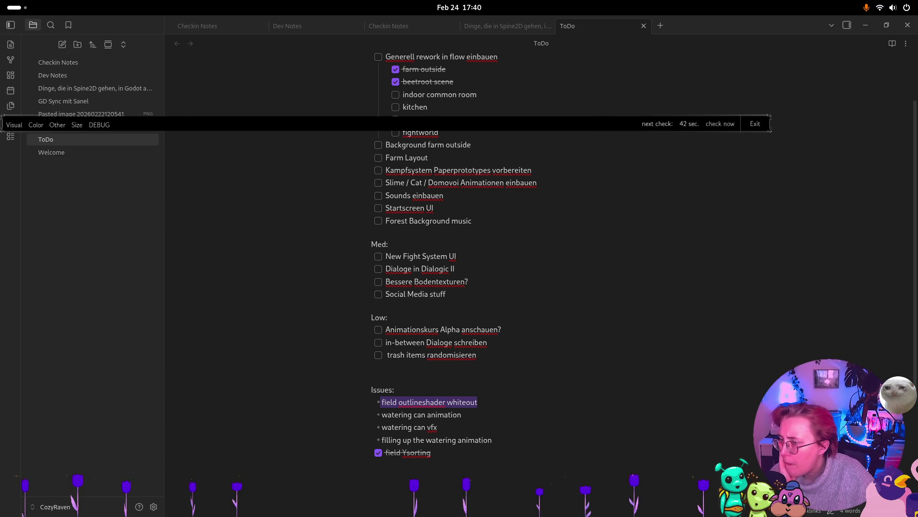
pyautogui.scroll(3, 438, 248)
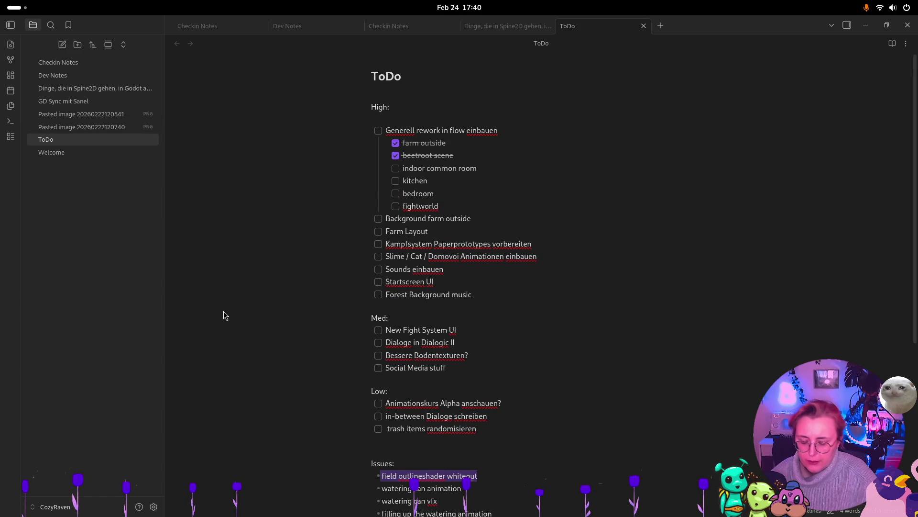
# Untick the 'beetroot scene' task and switch back to Godot.
pyautogui.click(395, 155)
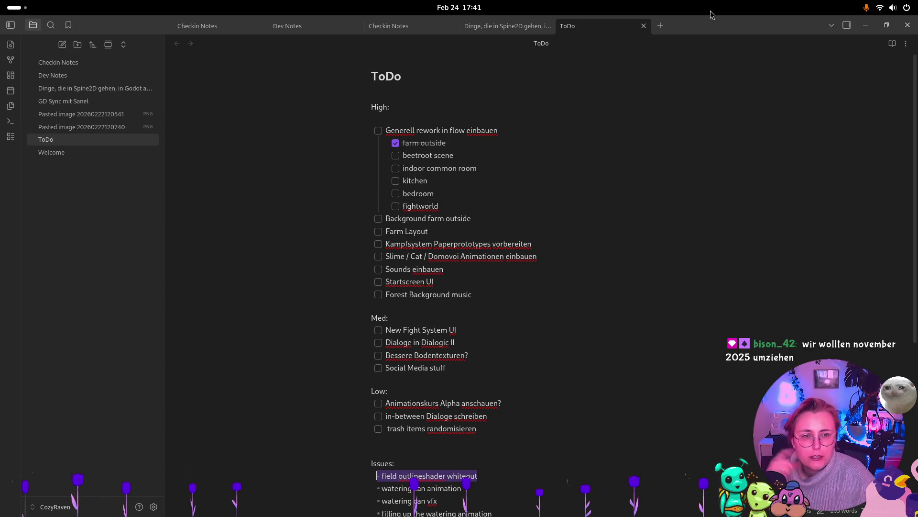
pyautogui.hotkey('alt', 'Tab')
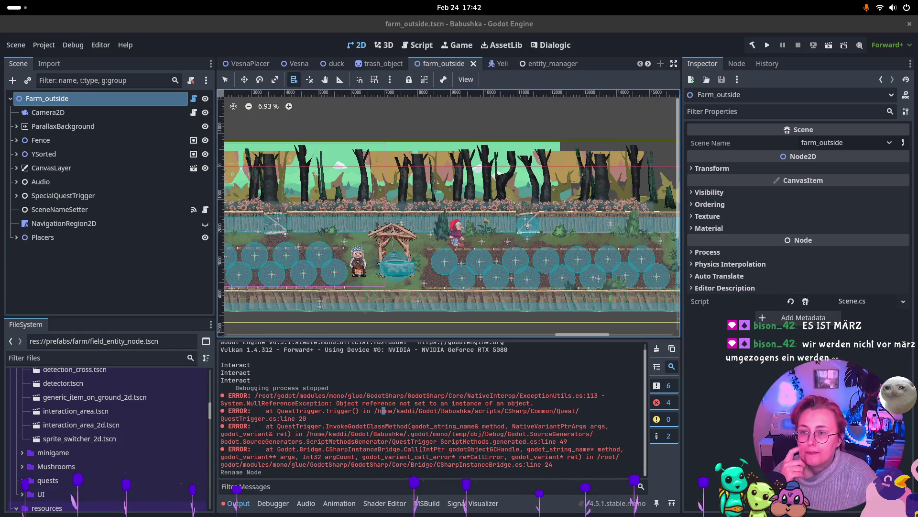
# Open outside_beets.tscn from scenes/merge copies, which reports missing beet_plant.tscn.
pyautogui.click(471, 125)
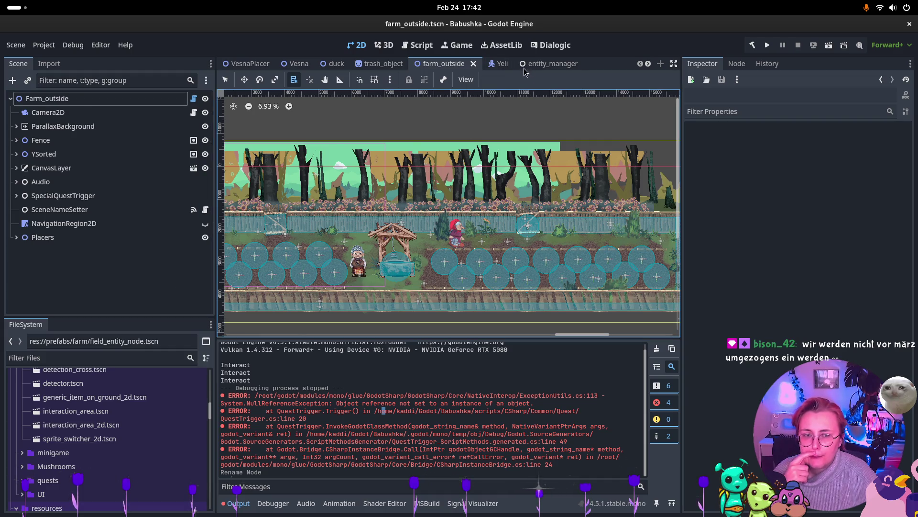
pyautogui.scroll(-4, 507, 63)
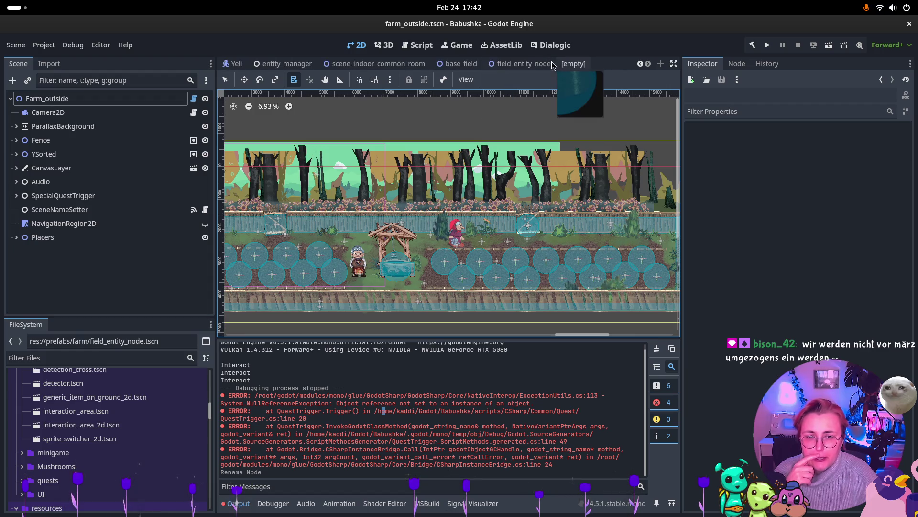
pyautogui.scroll(-1, 507, 63)
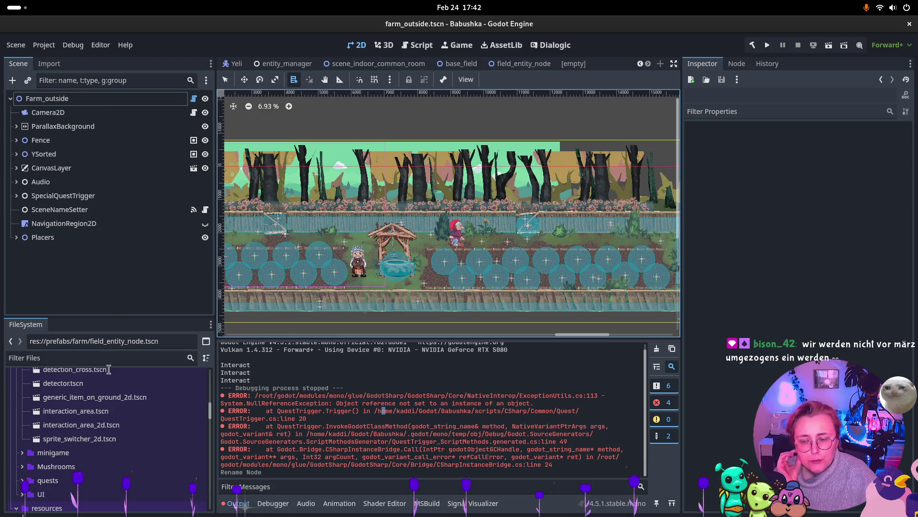
pyautogui.scroll(5, 110, 383)
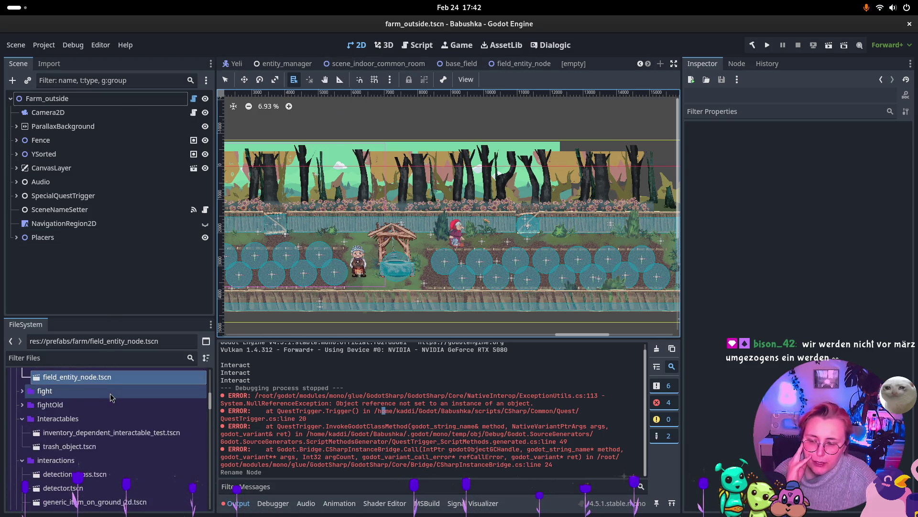
pyautogui.scroll(-5, 111, 399)
pyautogui.scroll(-5, 113, 400)
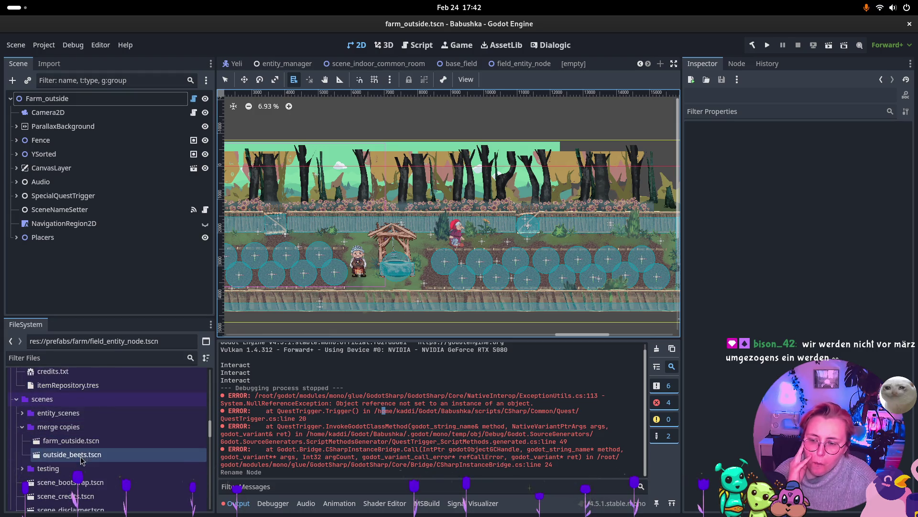
pyautogui.doubleClick(81, 454)
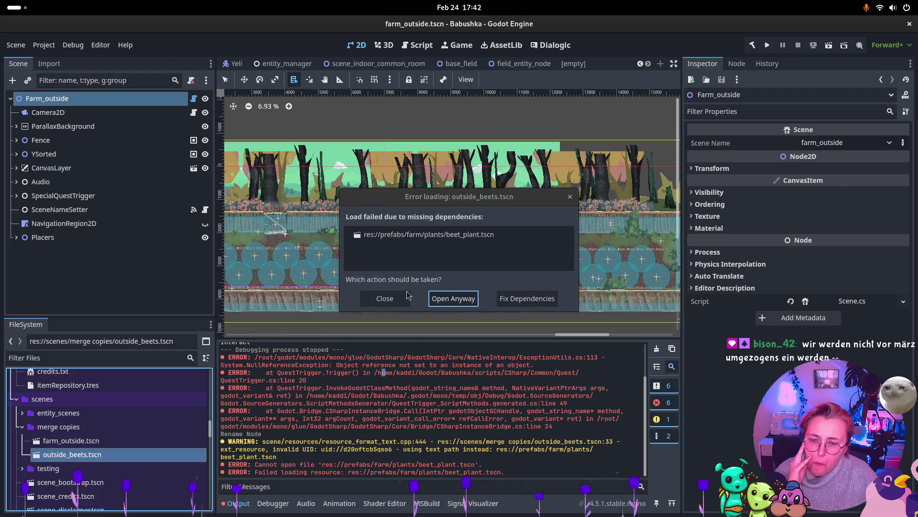
# Open the merge-copy scene anyway, then open entity_scenes/outside_beets.tscn as well.
pyautogui.click(463, 298)
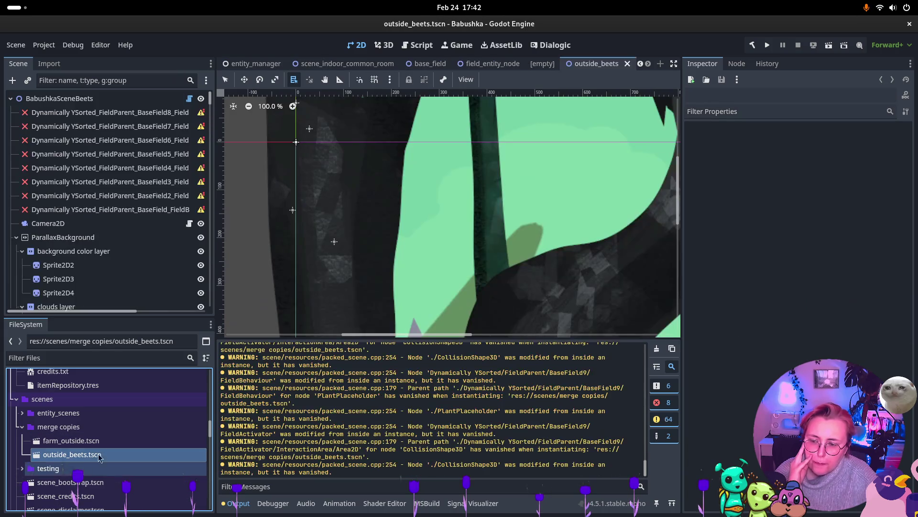
pyautogui.scroll(-2, 100, 456)
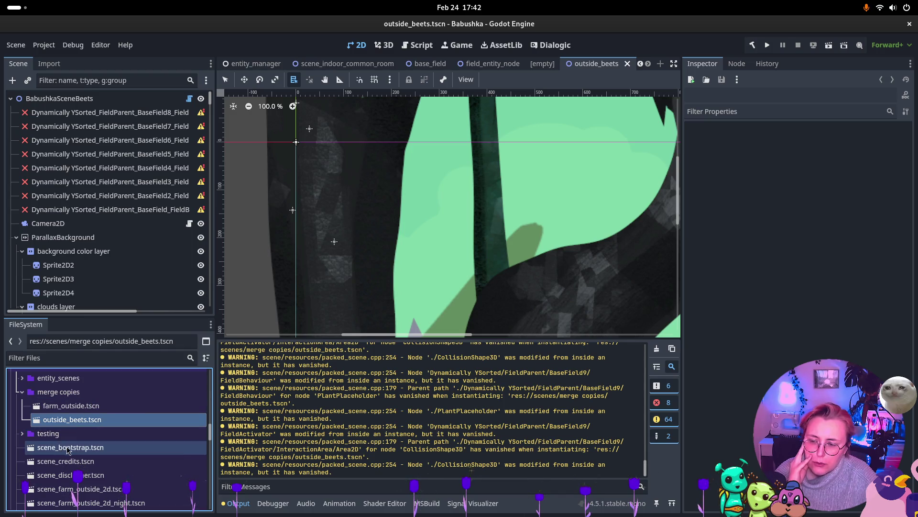
pyautogui.scroll(-2, 67, 450)
pyautogui.scroll(3, 29, 421)
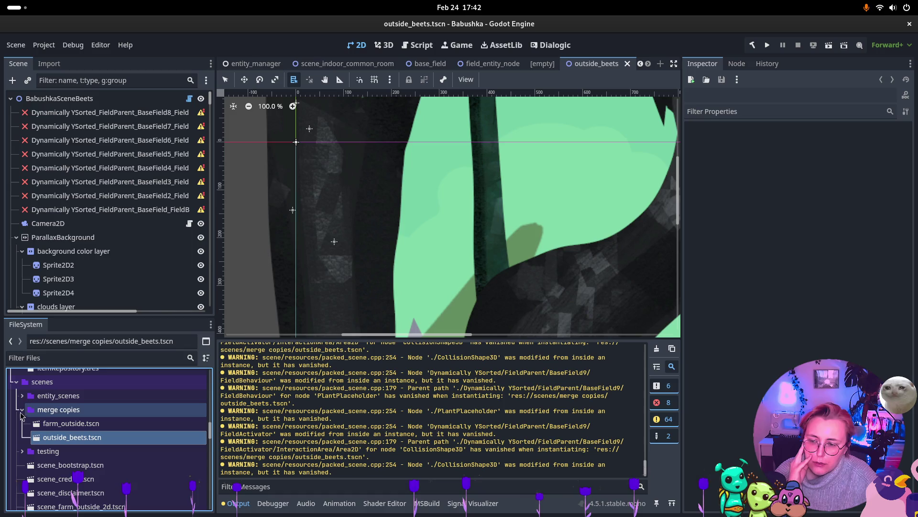
pyautogui.click(22, 396)
pyautogui.doubleClick(72, 437)
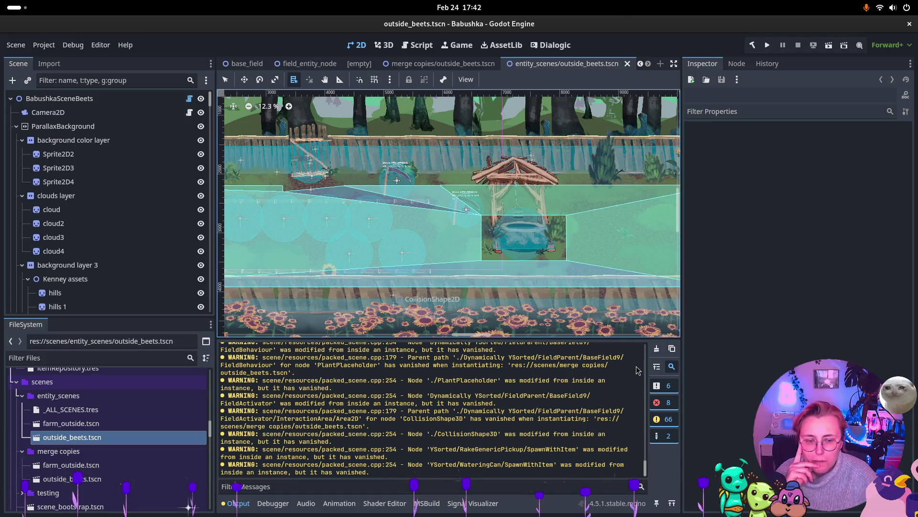
# Clear the vanished-node warnings from the Output log.
pyautogui.click(657, 348)
pyautogui.scroll(-1, 648, 238)
pyautogui.hscroll(5, 574, 225)
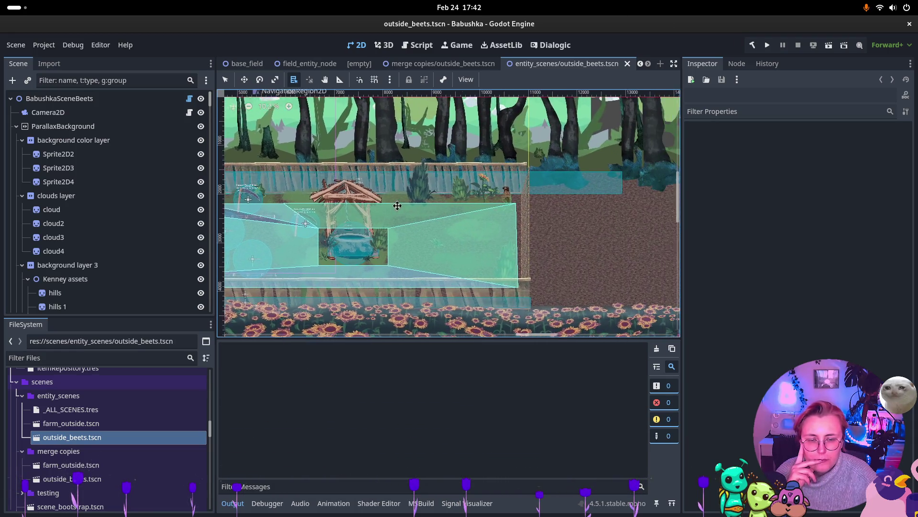
pyautogui.hscroll(-3, 508, 216)
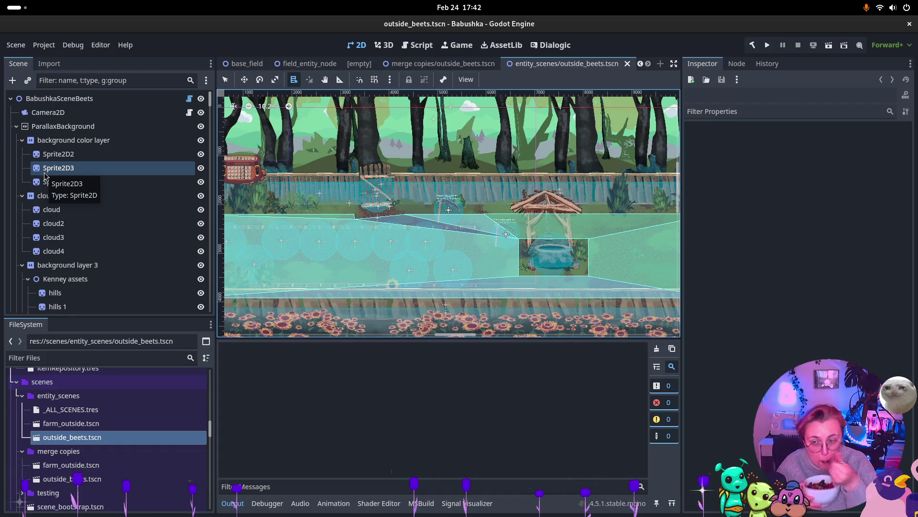
# Collapse the ParallaxBackground branch in the outside_beets scene tree.
pyautogui.click(27, 145)
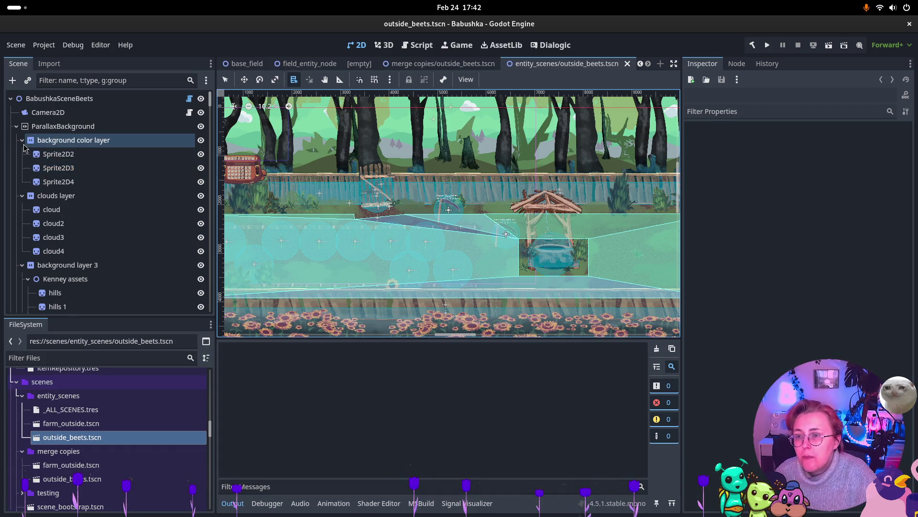
pyautogui.press('Up')
pyautogui.press('Left')
pyautogui.press('Down')
pyautogui.press('Down')
pyautogui.press('Down')
pyautogui.press('Up')
pyautogui.press('Up')
pyautogui.press('Down')
pyautogui.press('Down')
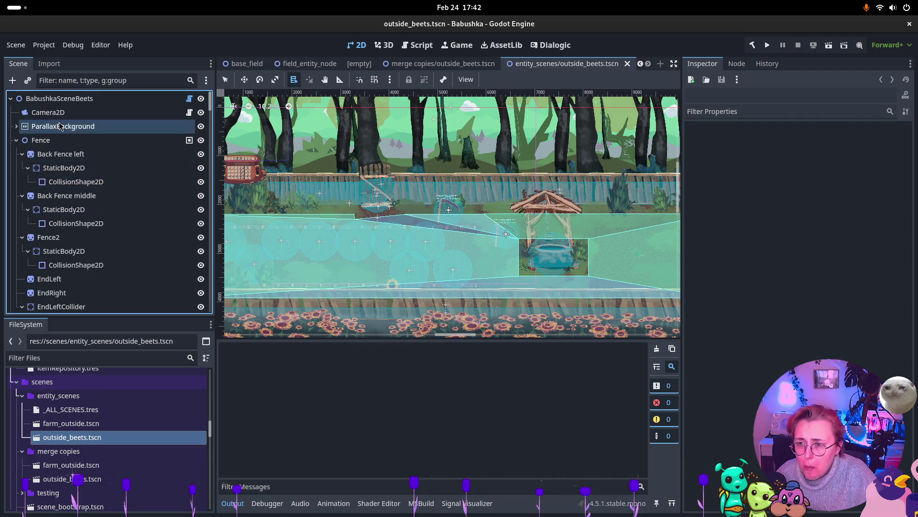
# Collapse the Fence node to expose the YSorted subtree, then show the window overview.
pyautogui.click(22, 142)
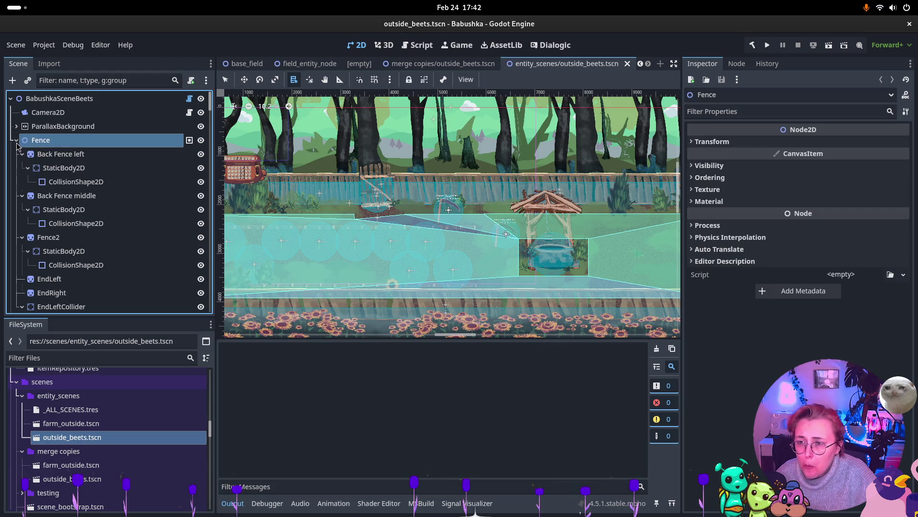
pyautogui.click(16, 140)
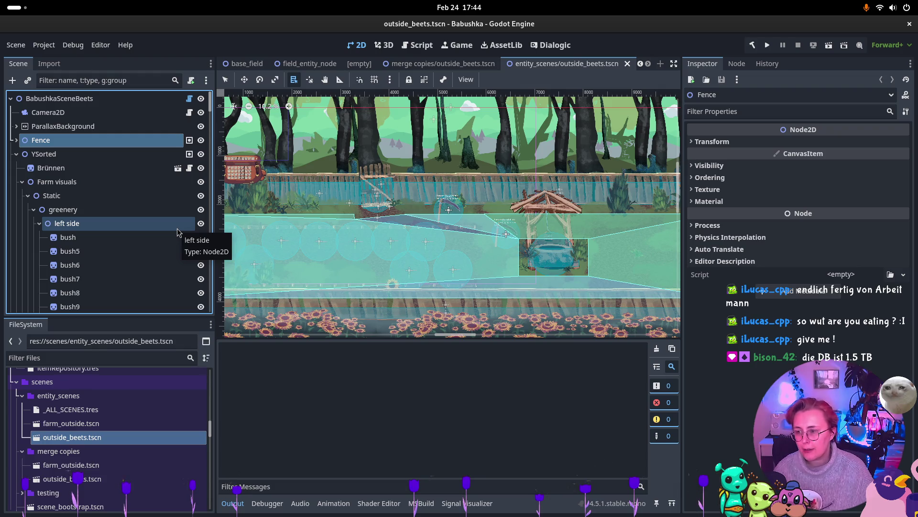
pyautogui.press('super')
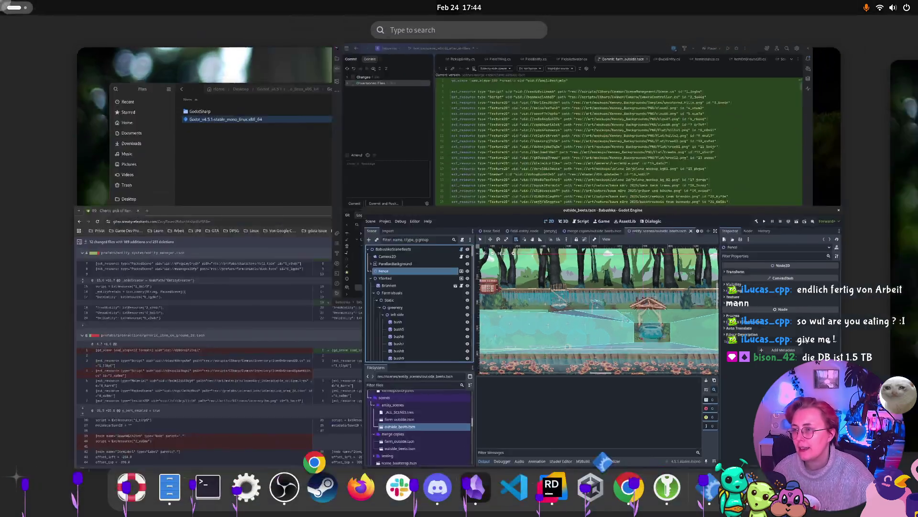
pyautogui.click(651, 158)
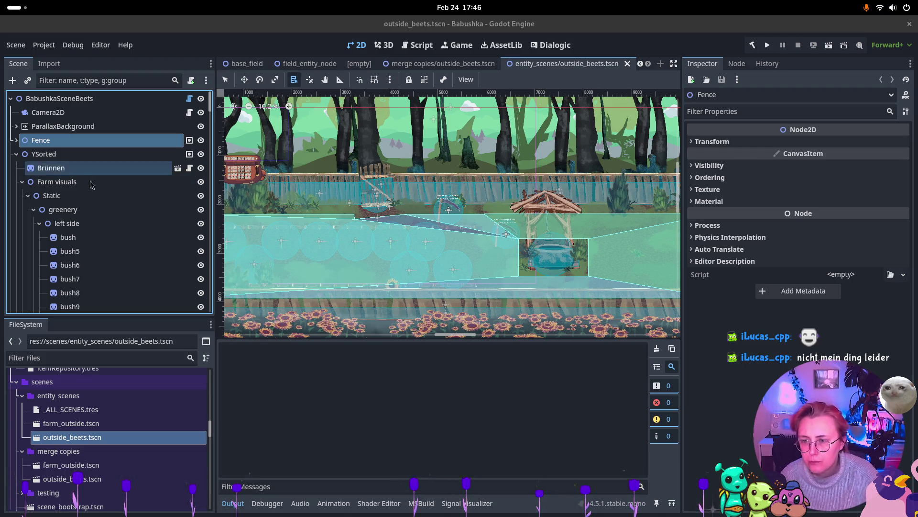
# Collapse the Farm visuals and Blocker subtrees in the outside_beets Scene dock.
pyautogui.click(22, 182)
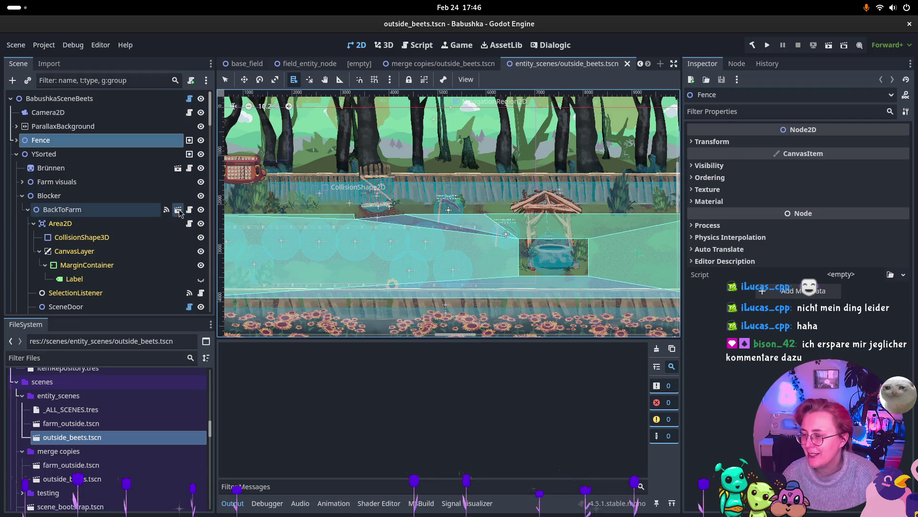
pyautogui.click(22, 195)
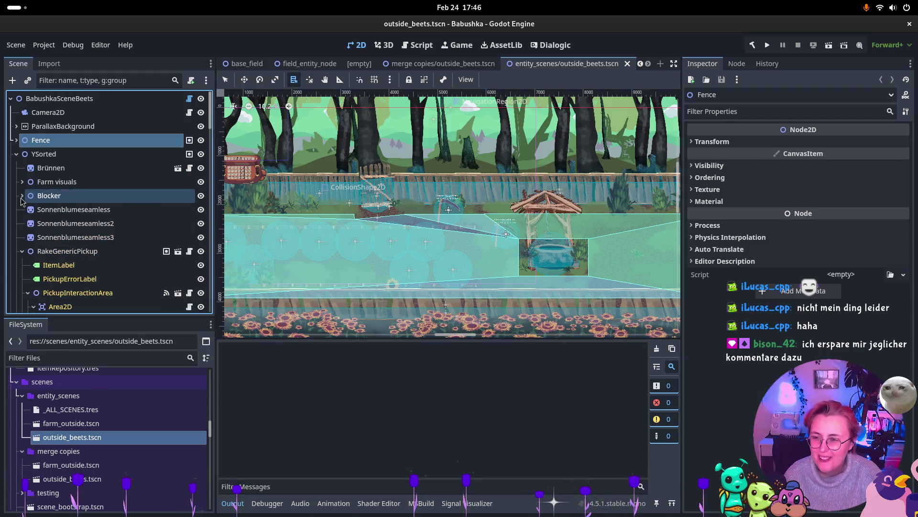
# Delete the RakeGenericPickup node and then the WateringCan node, confirming each removal.
pyautogui.click(23, 250)
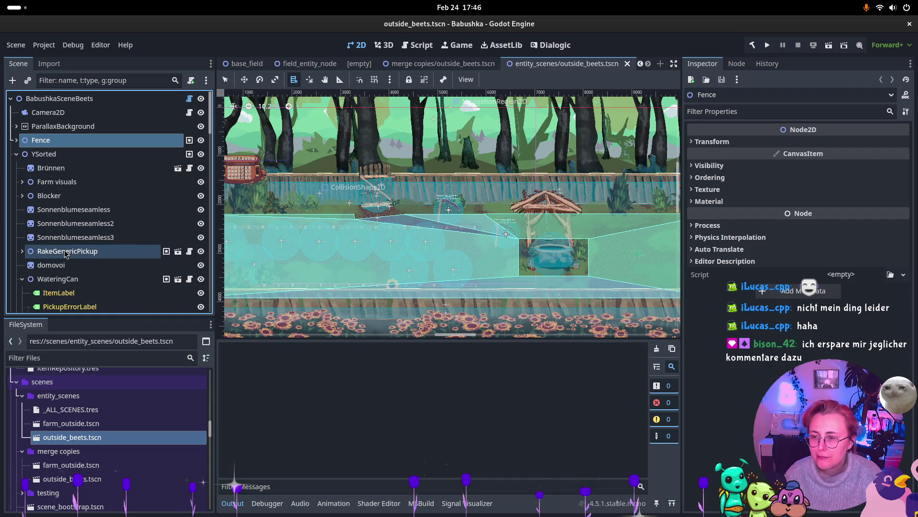
pyautogui.scroll(-3, 67, 205)
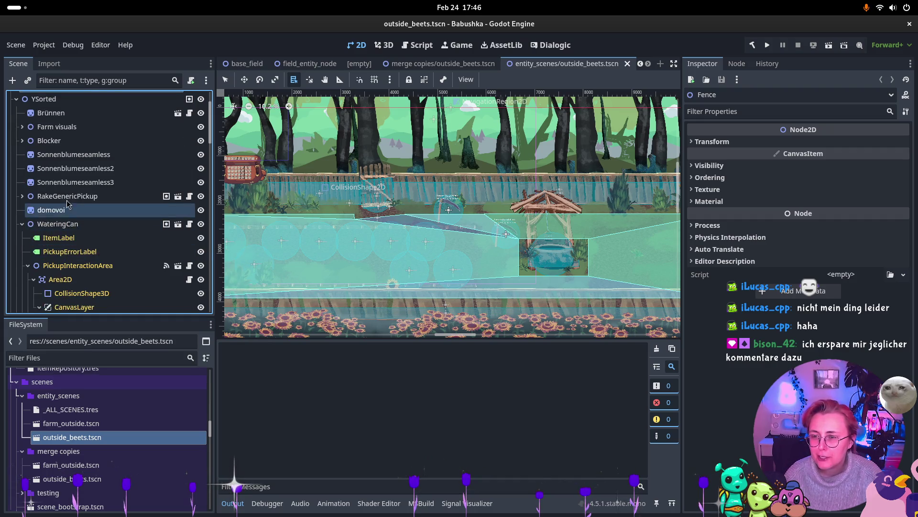
pyautogui.click(94, 199)
pyautogui.press('Delete')
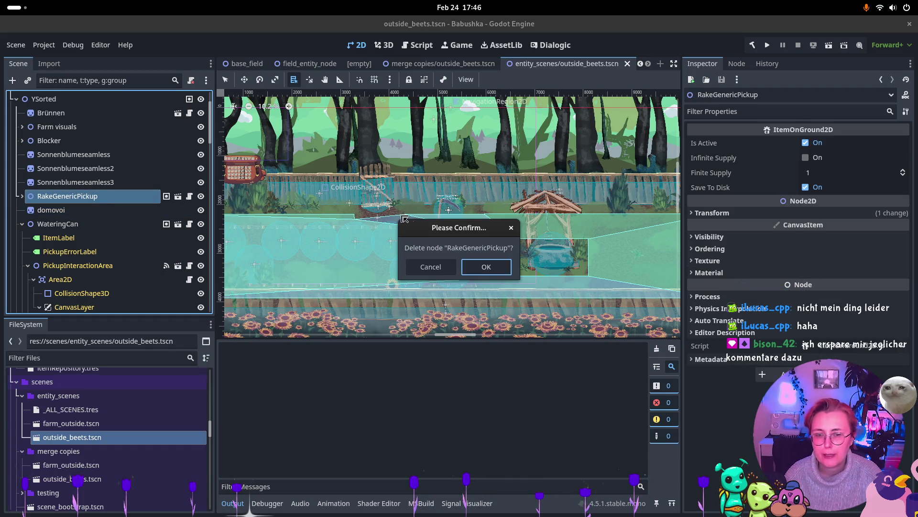
pyautogui.click(486, 267)
pyautogui.scroll(2, 79, 154)
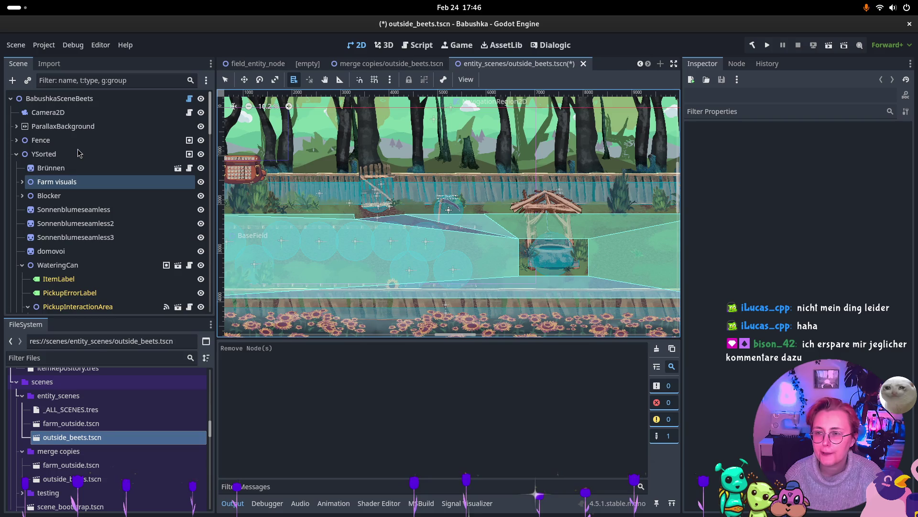
pyautogui.click(57, 266)
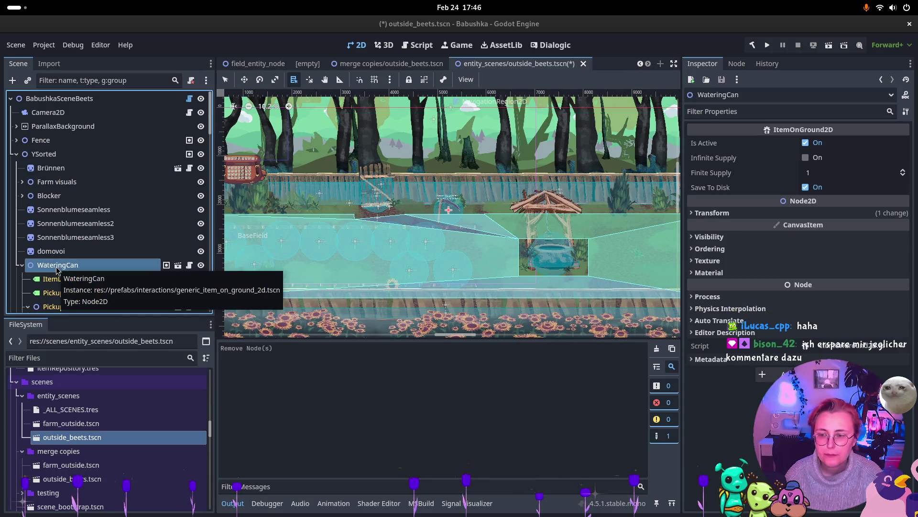
pyautogui.press('Delete')
pyautogui.click(486, 267)
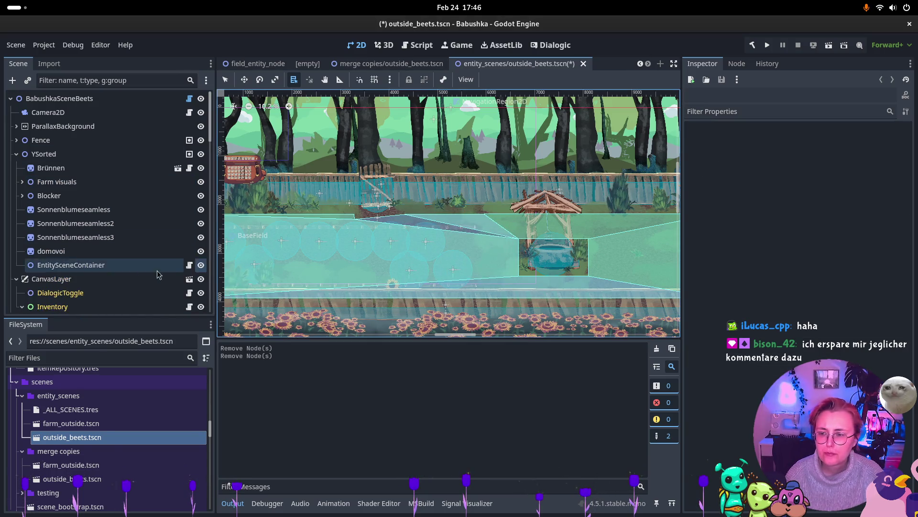
# Collapse the CanvasLayer and Audio branches of the scene tree.
pyautogui.scroll(-2, 19, 259)
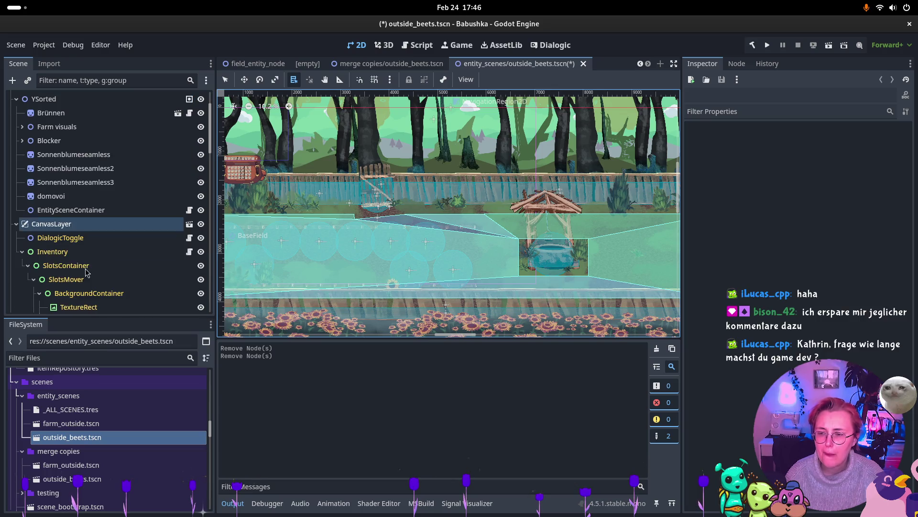
pyautogui.click(16, 223)
pyautogui.click(17, 238)
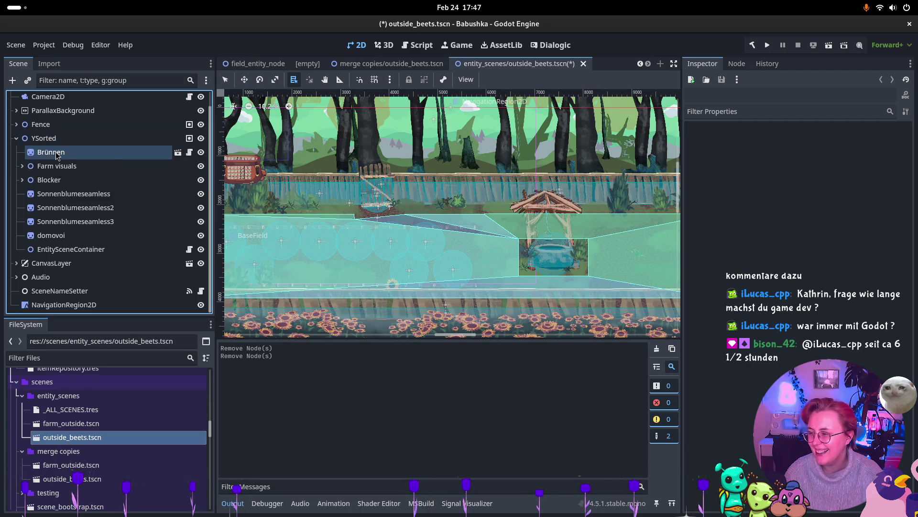
# Inspect the Sonnenblumeseamless and Sonnenblumeseamless2 sprite nodes, ending on Sonnenblumeseamless.
pyautogui.click(53, 193)
pyautogui.click(49, 207)
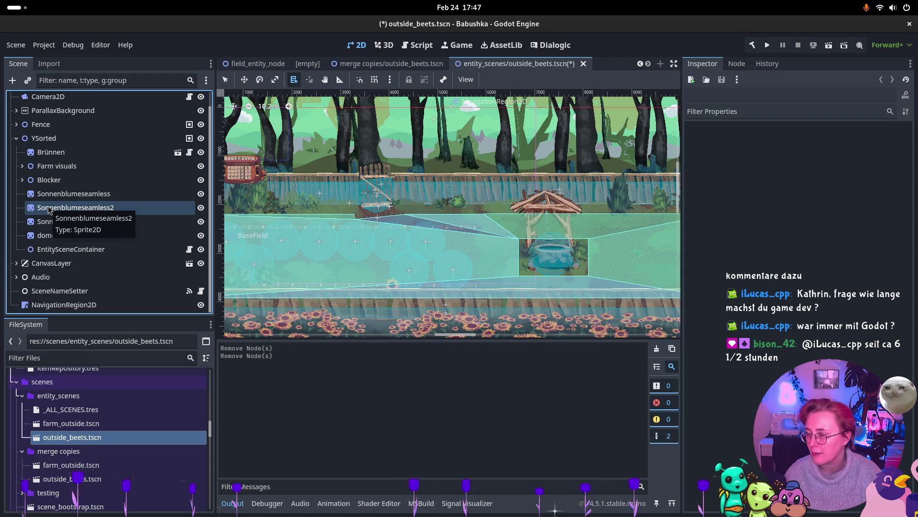
pyautogui.click(42, 195)
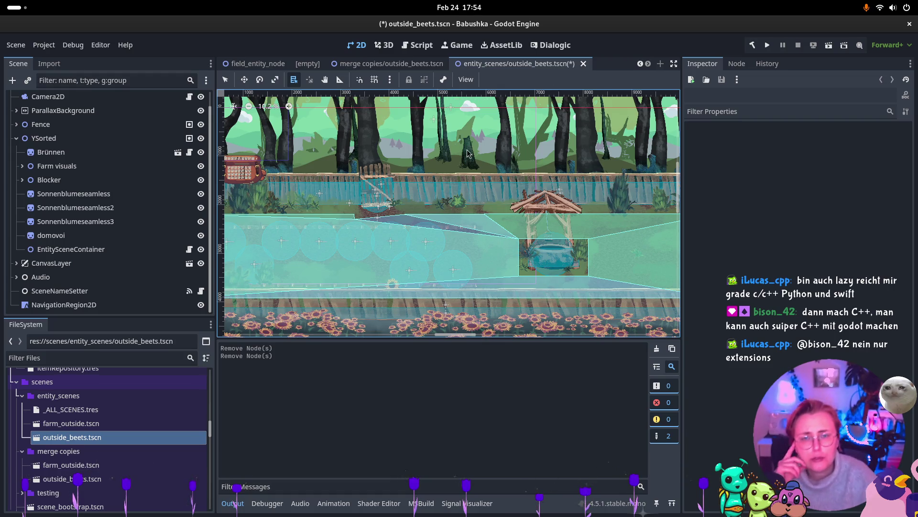
# Switch to the merge copy of the outside_beets scene.
pyautogui.click(406, 64)
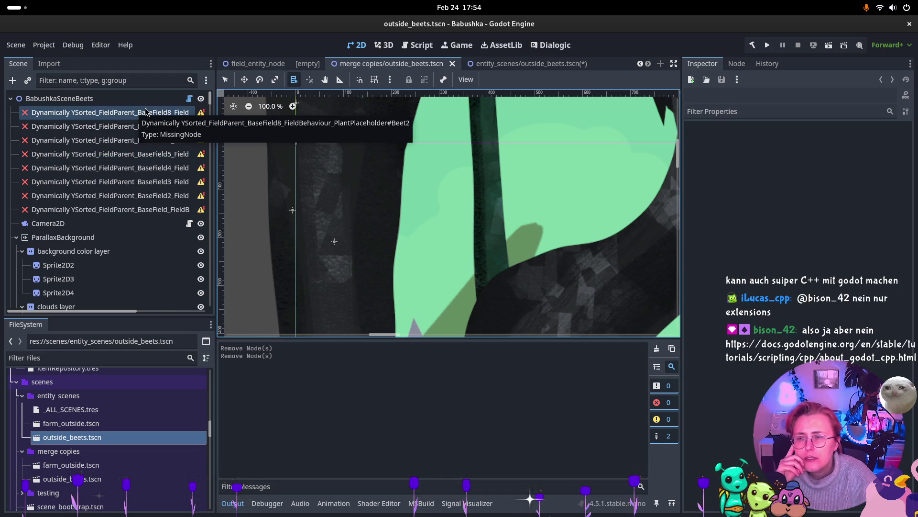
# Compare the entity_scenes and merge-copy outside_beets scenes side by side.
pyautogui.click(555, 63)
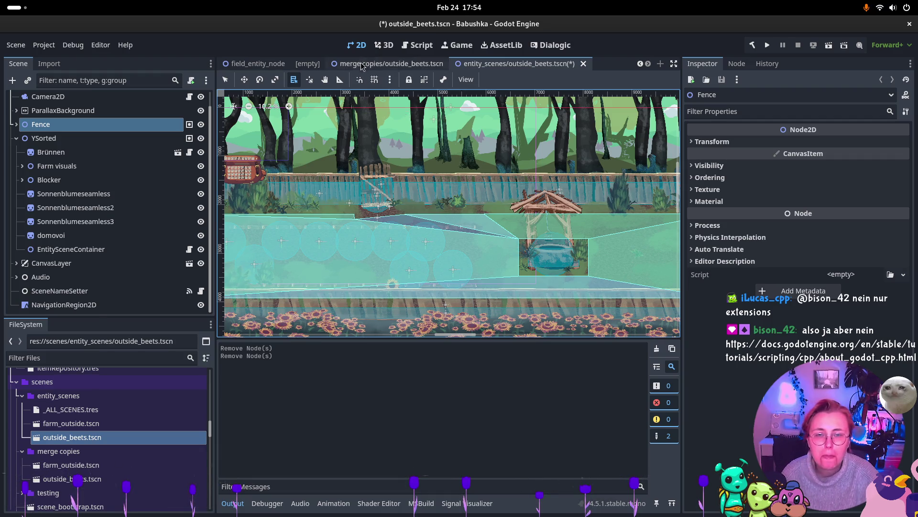
pyautogui.click(406, 60)
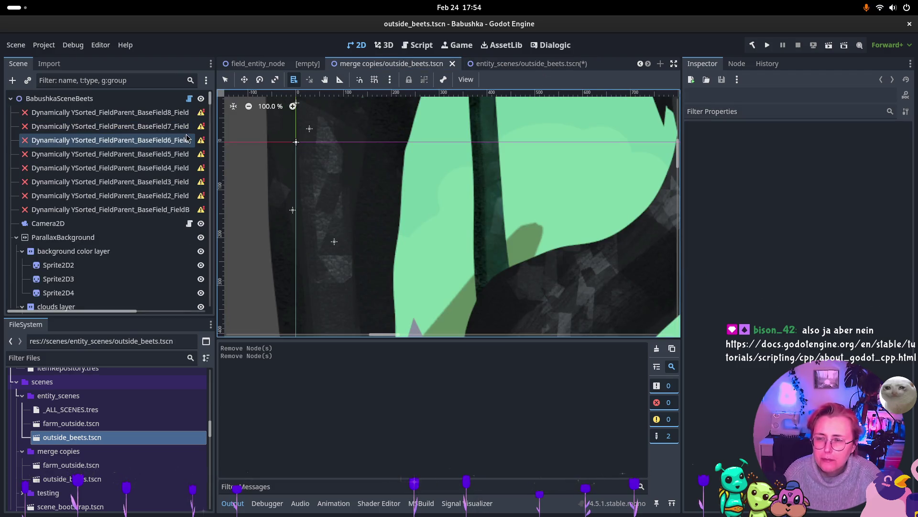
pyautogui.click(516, 66)
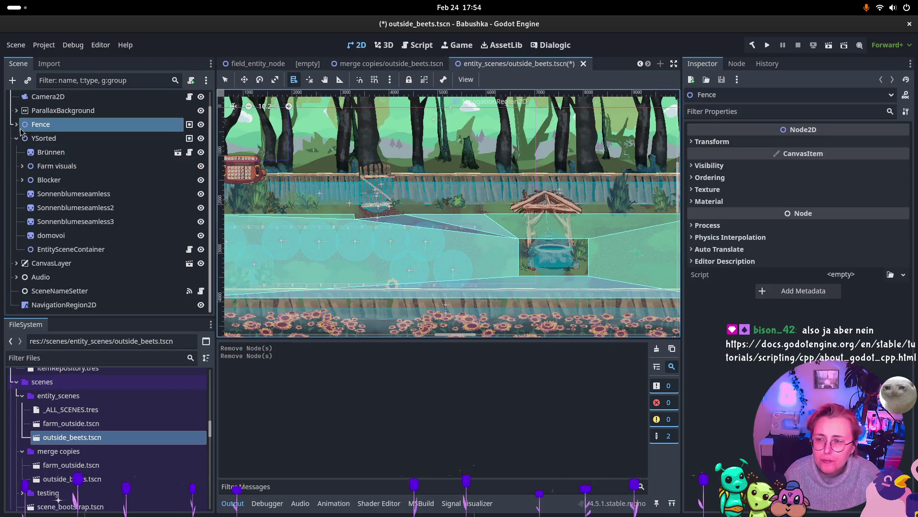
# Rename the entity_scenes YSorted node to 'Dynamically YSorted' and return to the merge copy.
pyautogui.click(33, 139)
pyautogui.press('F2')
pyautogui.write('Dany')
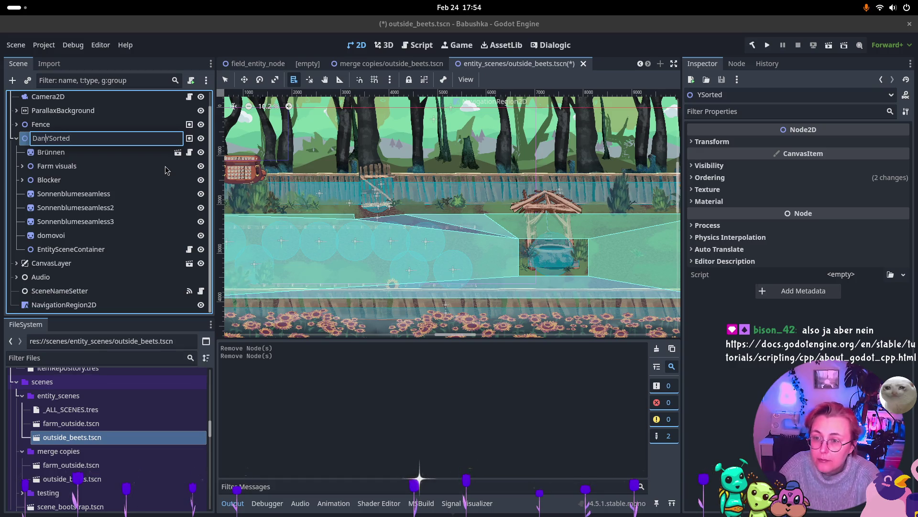
pyautogui.press('BackSpace')
pyautogui.press('BackSpace')
pyautogui.press('BackSpace')
pyautogui.write('ynamica')
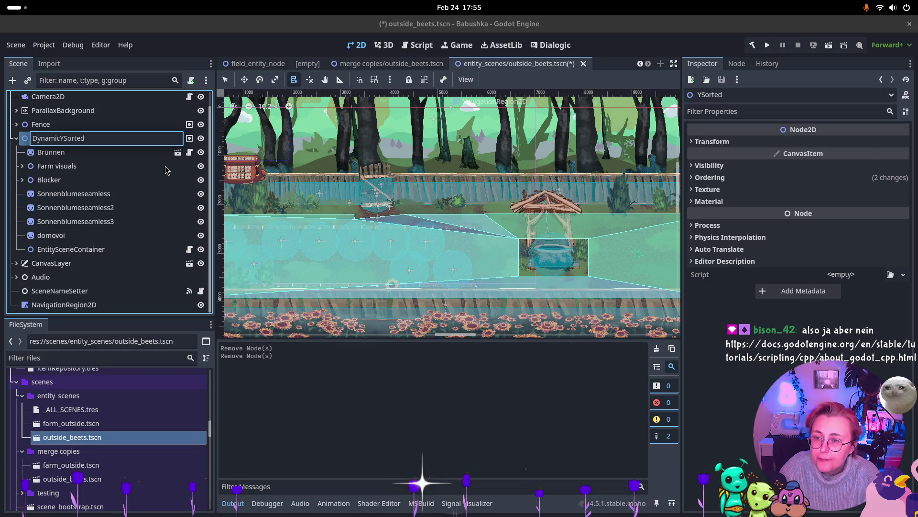
pyautogui.write('lly')
pyautogui.press('Return')
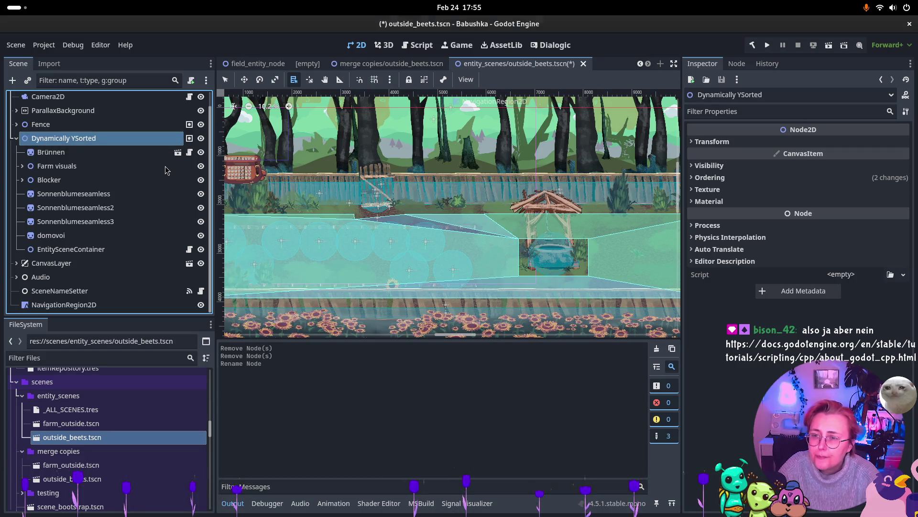
pyautogui.hotkey('ctrl', 'shift', 'Tab')
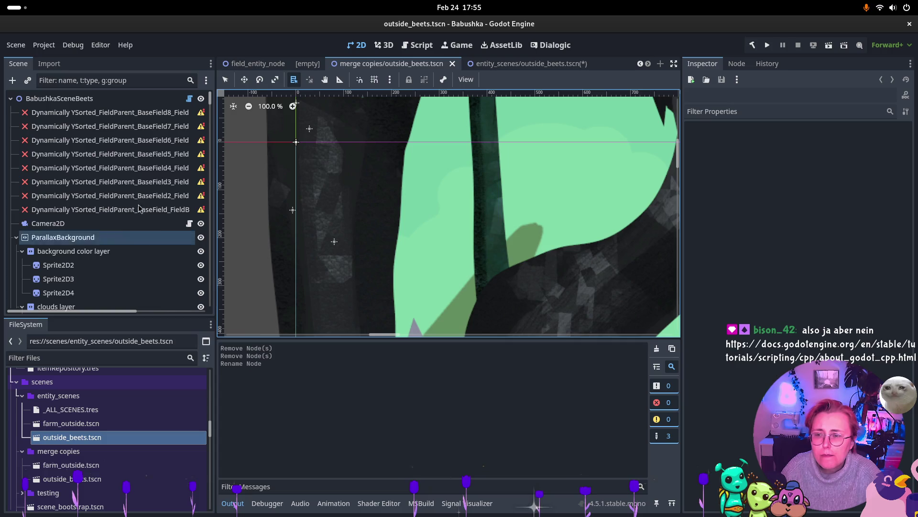
# Delete the eight broken missing-node field entries from the merge copy's scene tree.
pyautogui.click(120, 113)
pyautogui.keyDown('shift'); pyautogui.click(124, 210); pyautogui.keyUp('shift')
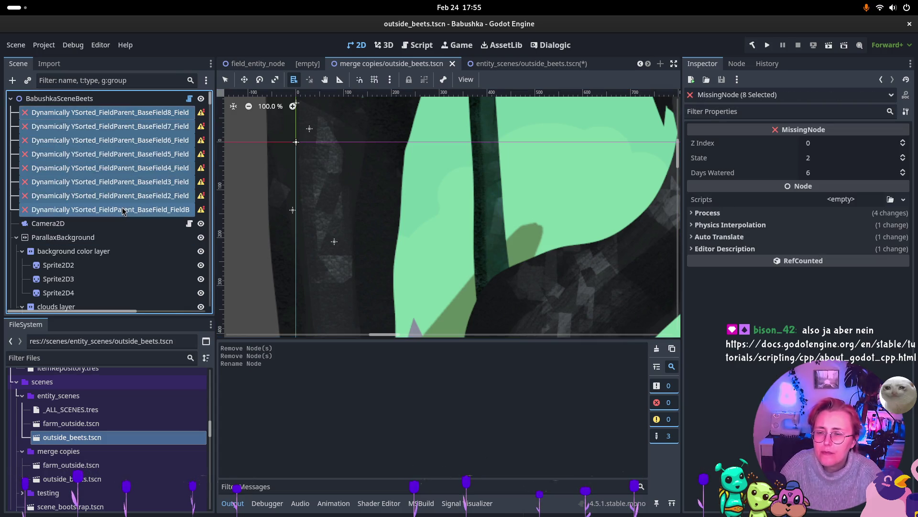
pyautogui.press('Delete')
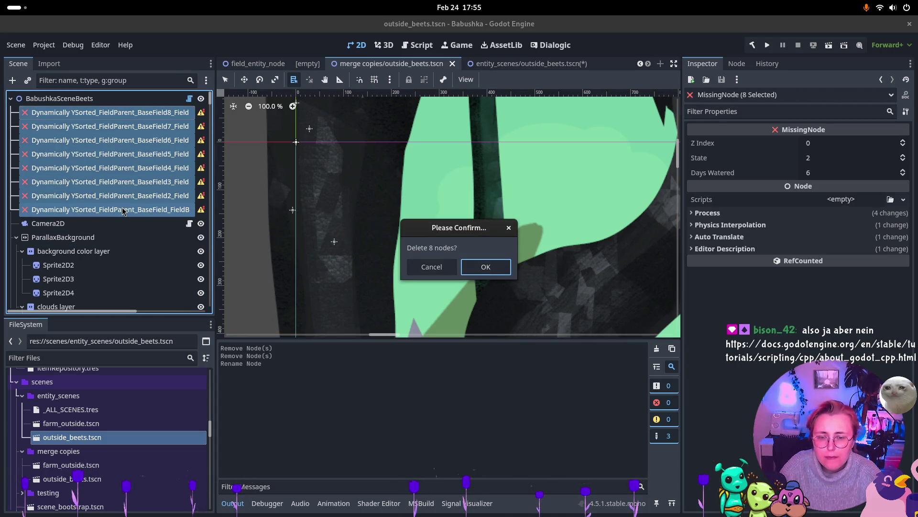
pyautogui.click(486, 268)
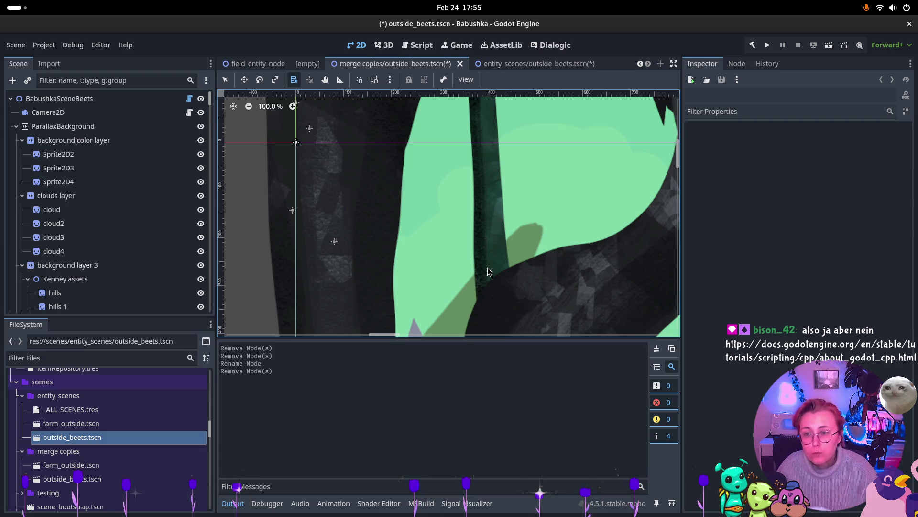
# Collapse ParallaxBackground and go back to the entity_scenes outside_beets scene.
pyautogui.click(15, 128)
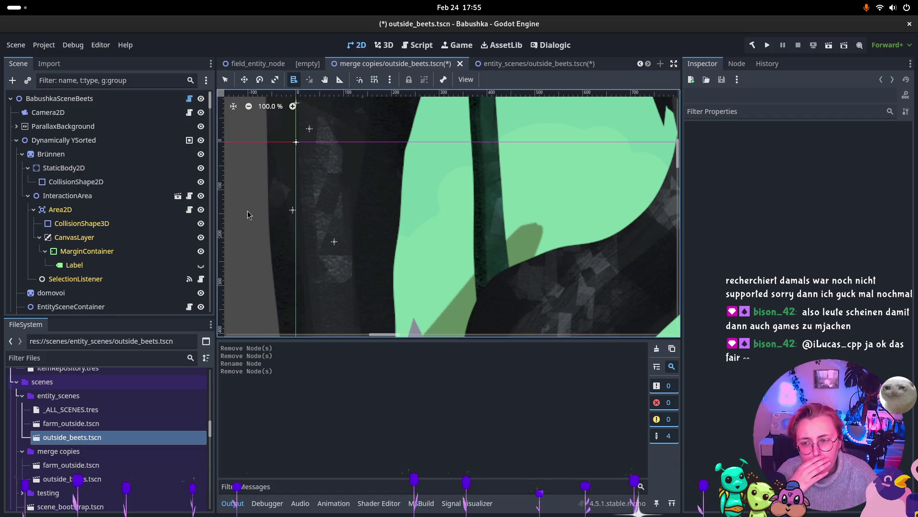
pyautogui.click(533, 63)
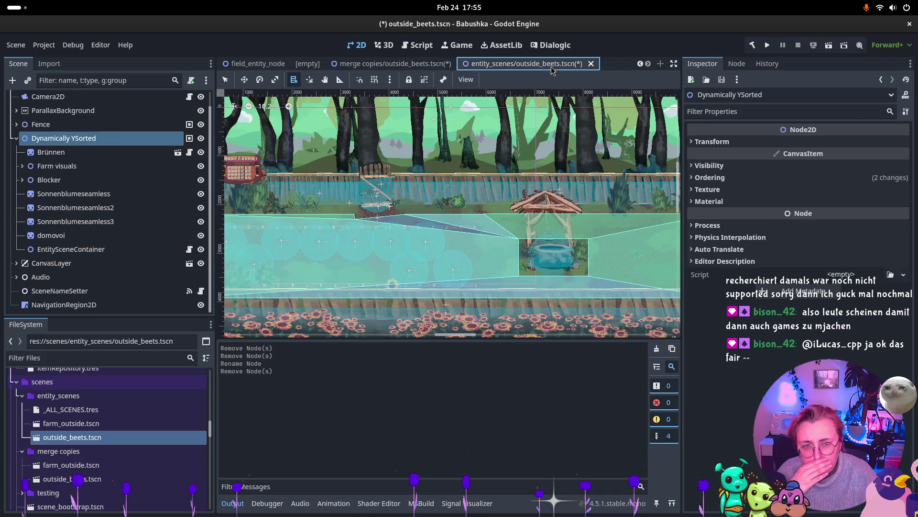
pyautogui.click(60, 153)
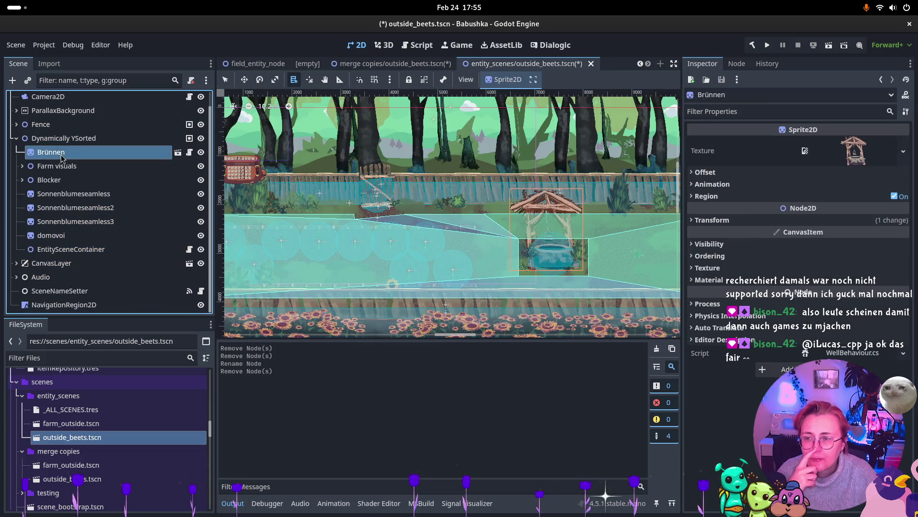
# Show the merge-copy scene with Brünnen's StaticBody2D and InteractionArea children under Dynamically YSorted.
pyautogui.click(392, 64)
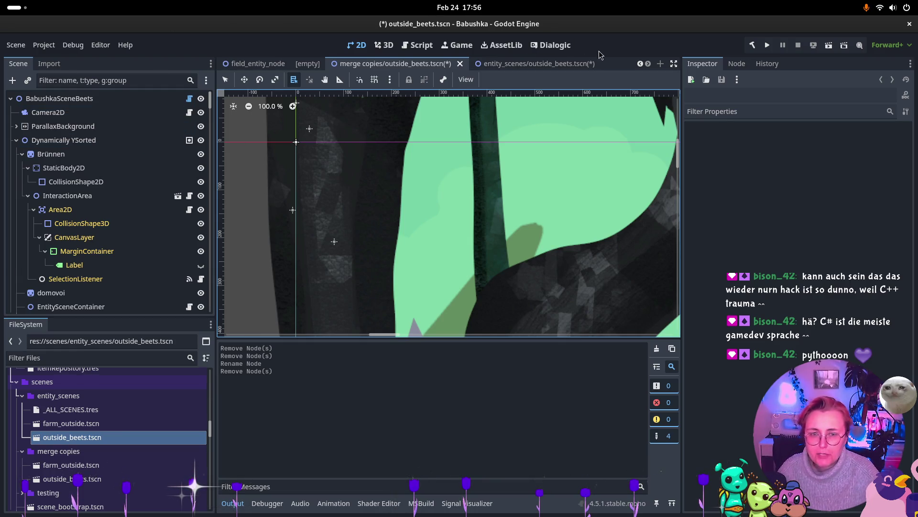
pyautogui.moveTo(572, 70)
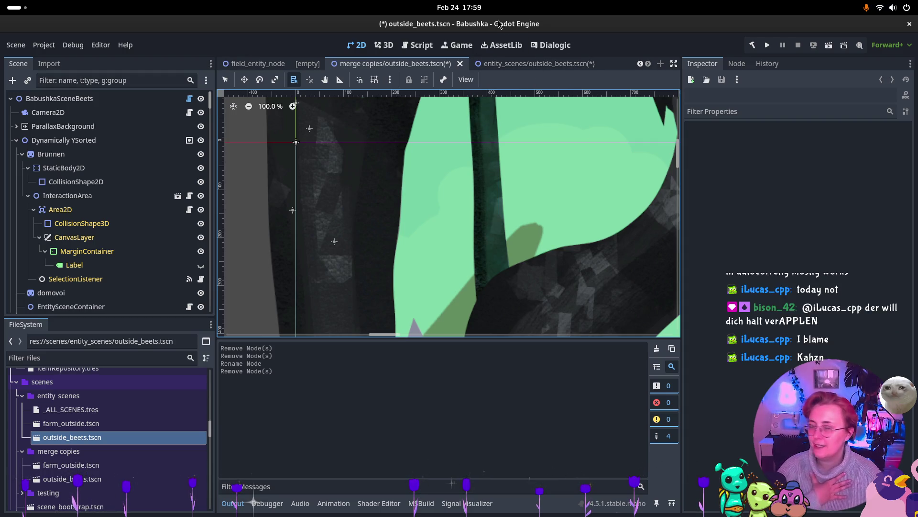
# Switch back and forth between the two outside_beets scenes to compare them.
pyautogui.click(531, 64)
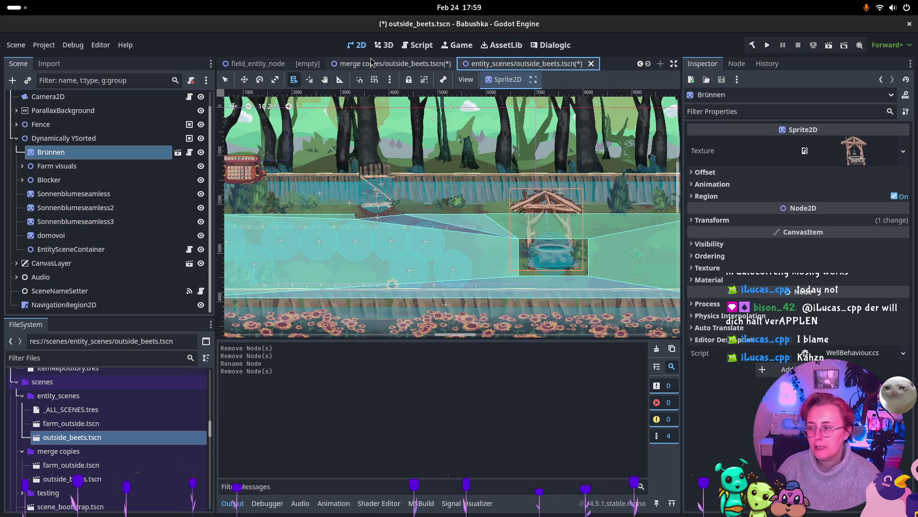
pyautogui.click(371, 63)
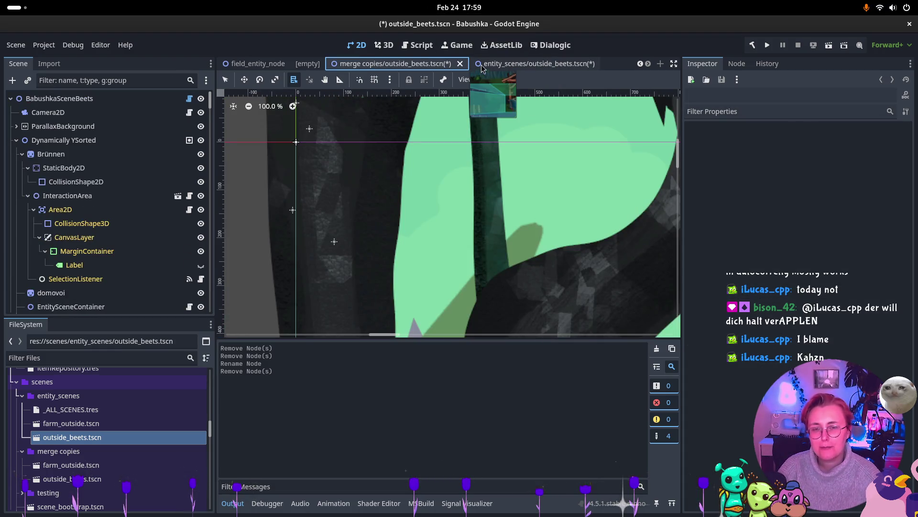
pyautogui.click(479, 67)
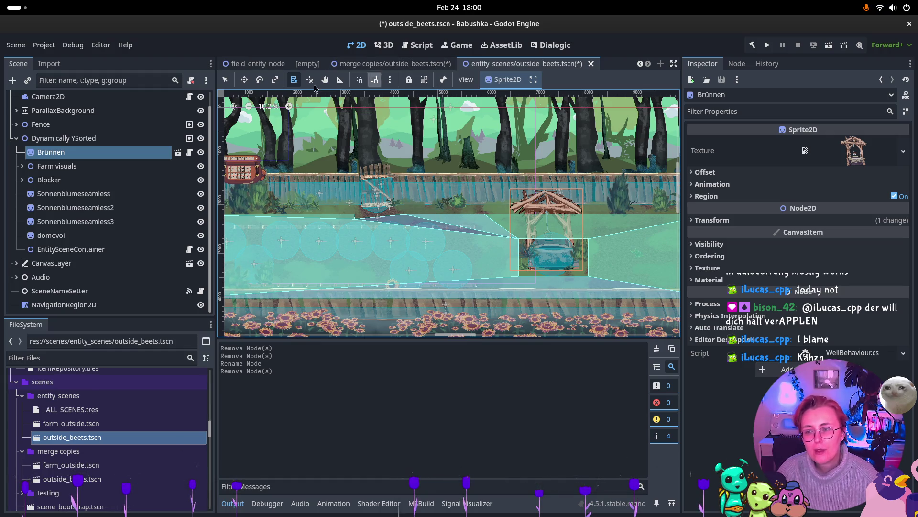
pyautogui.click(368, 67)
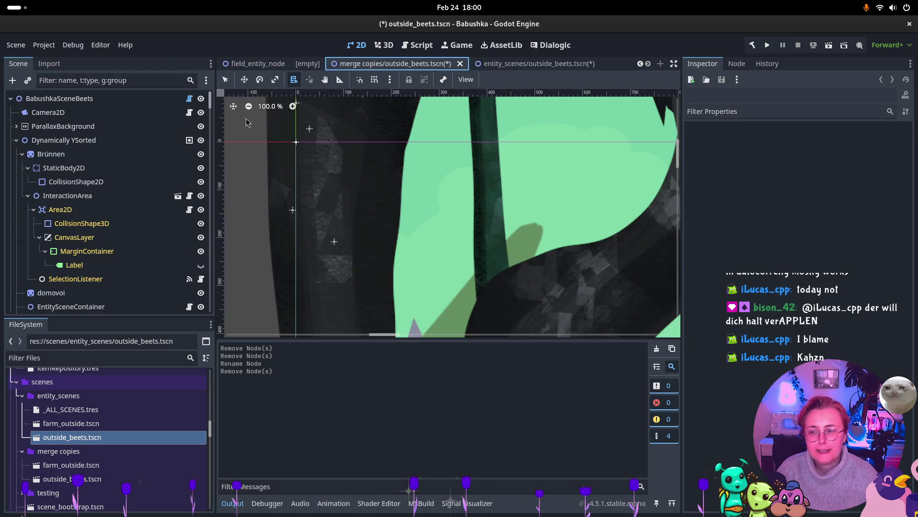
# Replace the old Dynamically YSorted group with the merge copy's version, pasted under BabushkaSceneBeets.
pyautogui.click(84, 143)
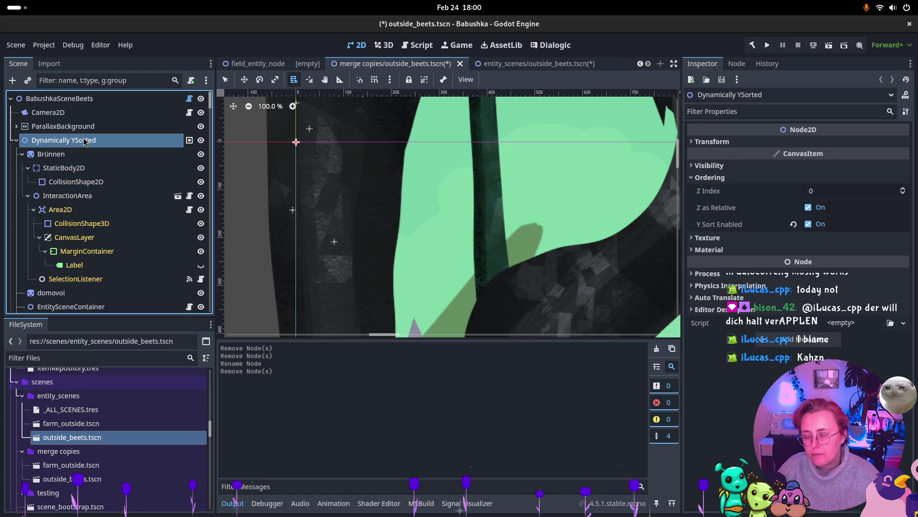
pyautogui.hotkey('ctrl', 'Tab')
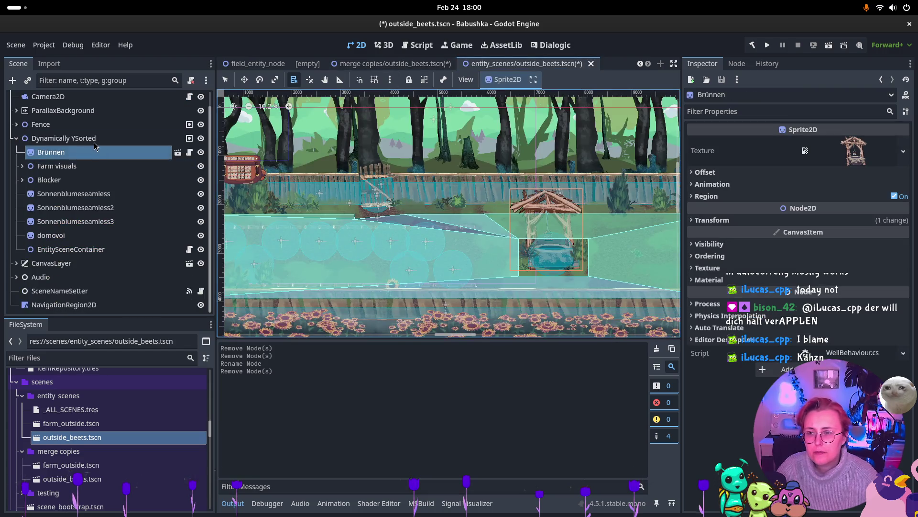
pyautogui.click(94, 139)
pyautogui.press('Delete')
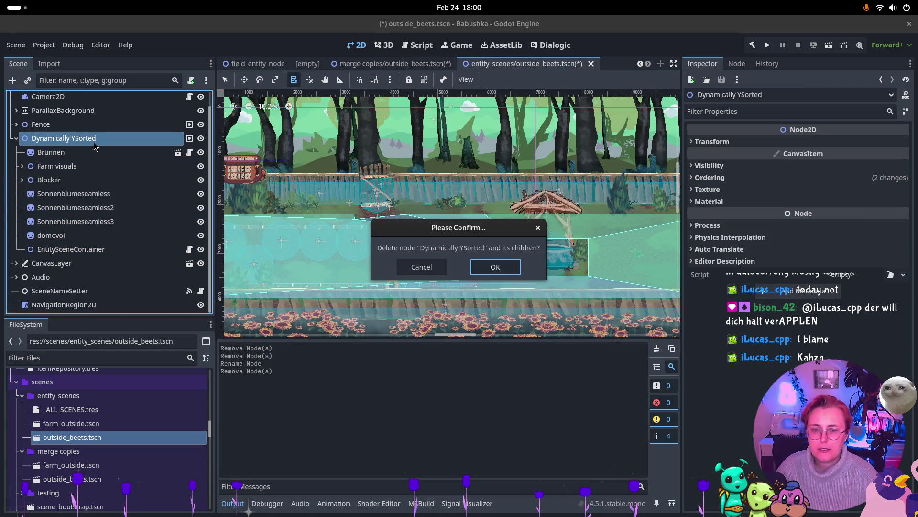
pyautogui.click(495, 267)
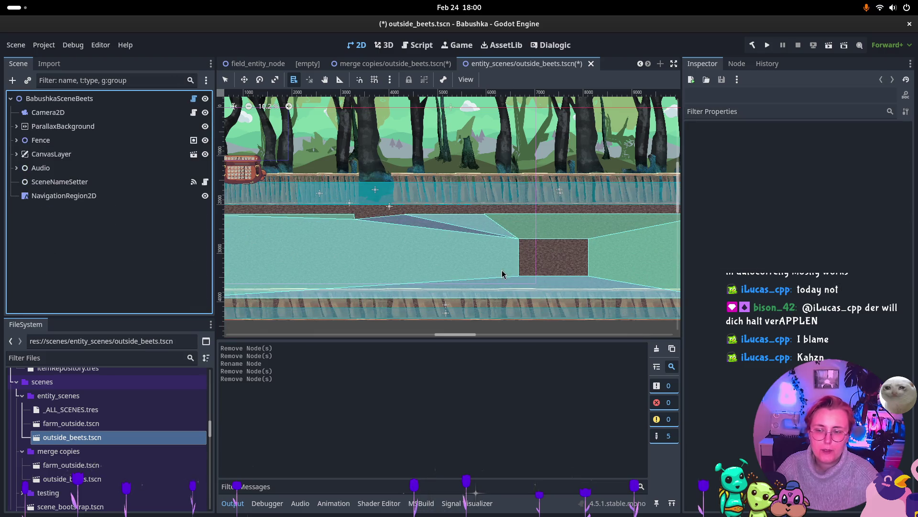
pyautogui.click(58, 98)
pyautogui.hotkey('ctrl', 'v')
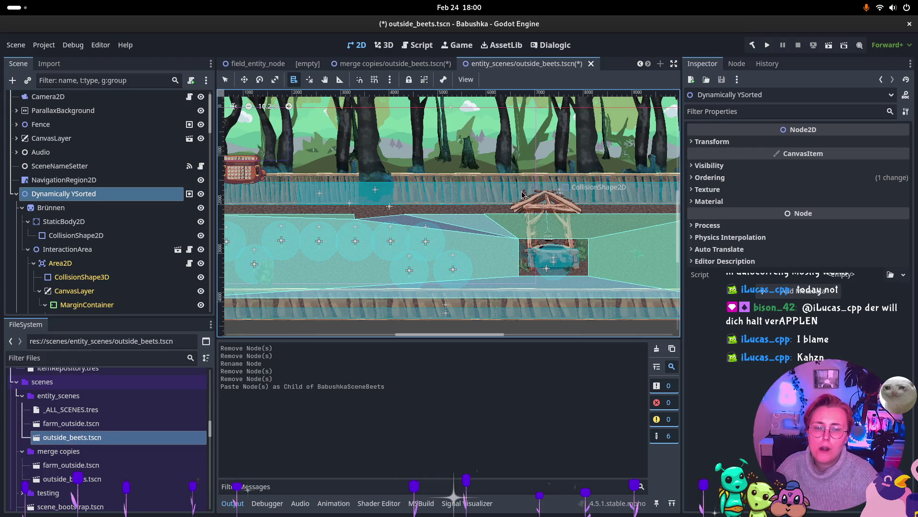
# In the merge copy, collapse Dynamically YSorted, CanvasLayer and Audio, and select Statically sorted scenery.
pyautogui.click(395, 67)
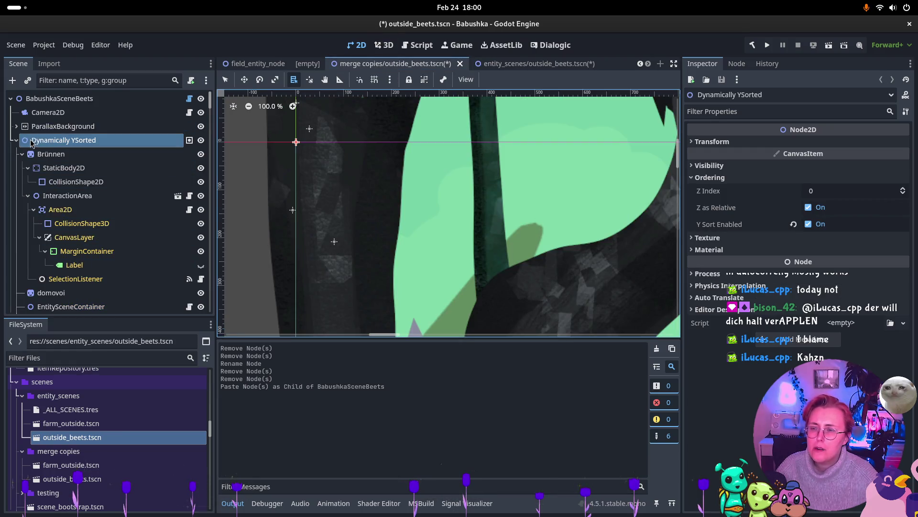
pyautogui.click(15, 140)
pyautogui.click(16, 154)
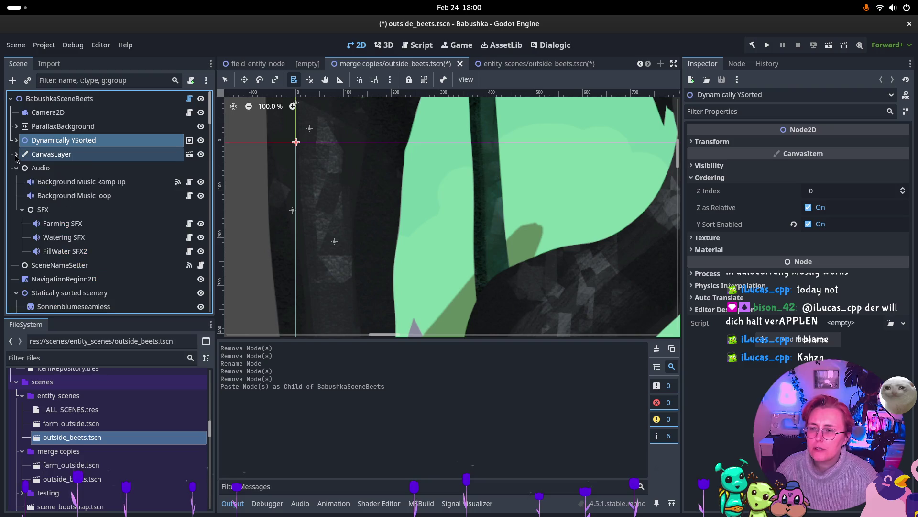
pyautogui.click(16, 170)
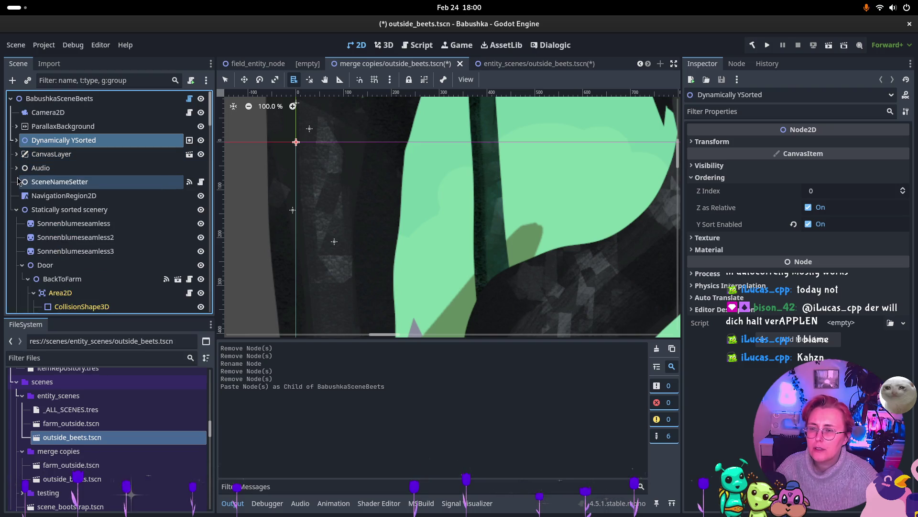
pyautogui.click(69, 210)
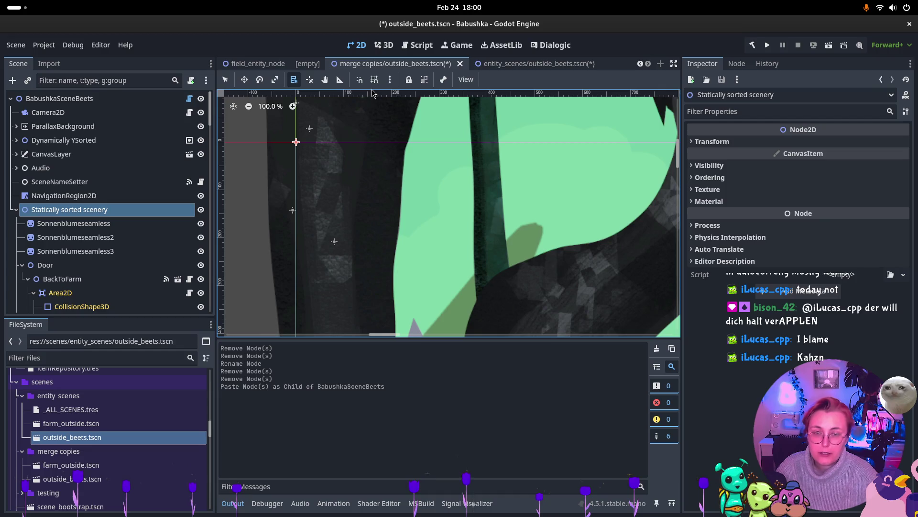
pyautogui.click(568, 69)
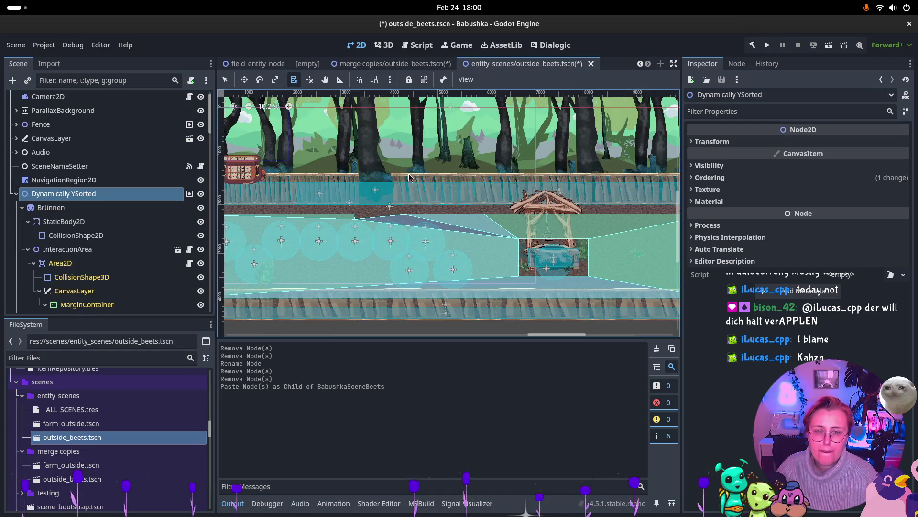
# Paste the Statically sorted scenery group under the BabushkaSceneBeets root.
pyautogui.click(16, 194)
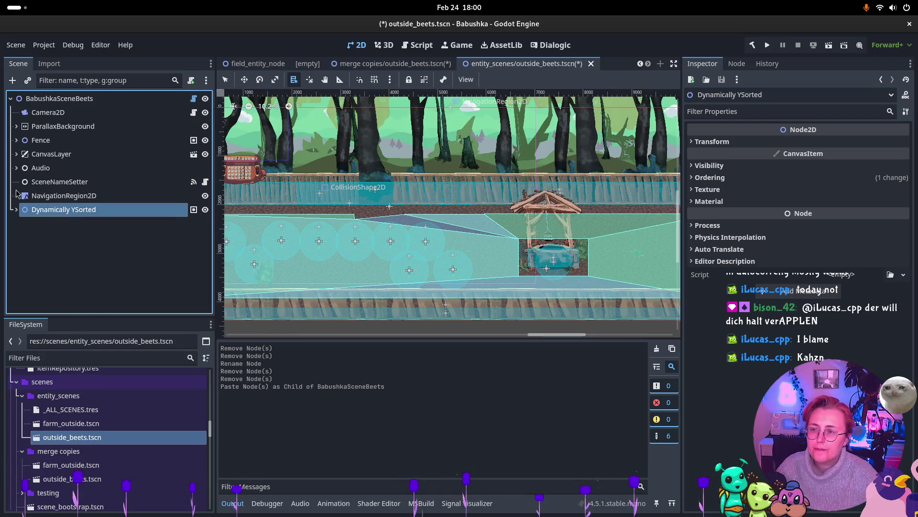
pyautogui.click(59, 98)
pyautogui.hotkey('ctrl', 'v')
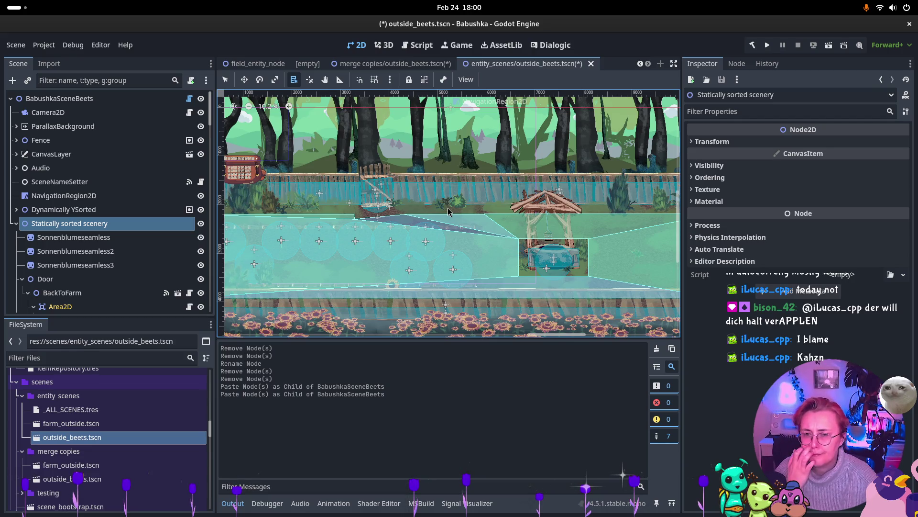
pyautogui.click(16, 224)
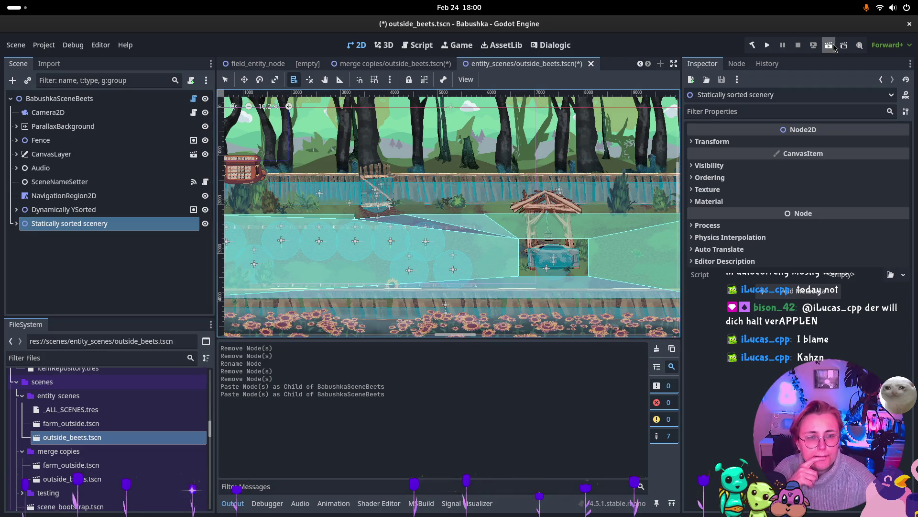
# Save both the entity_scenes and merge-copy outside_beets scenes.
pyautogui.hotkey('ctrl', 's')
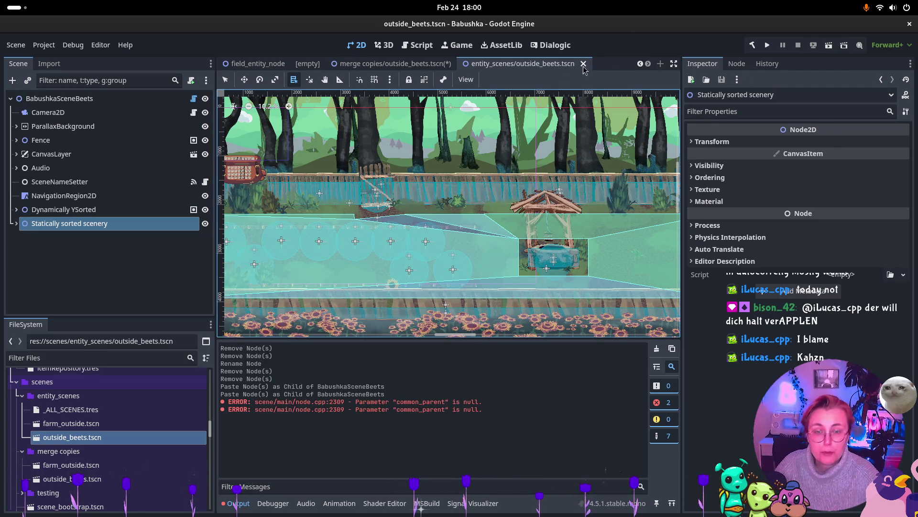
pyautogui.hotkey('ctrl', 'shift', 'Tab')
pyautogui.hotkey('ctrl', 's')
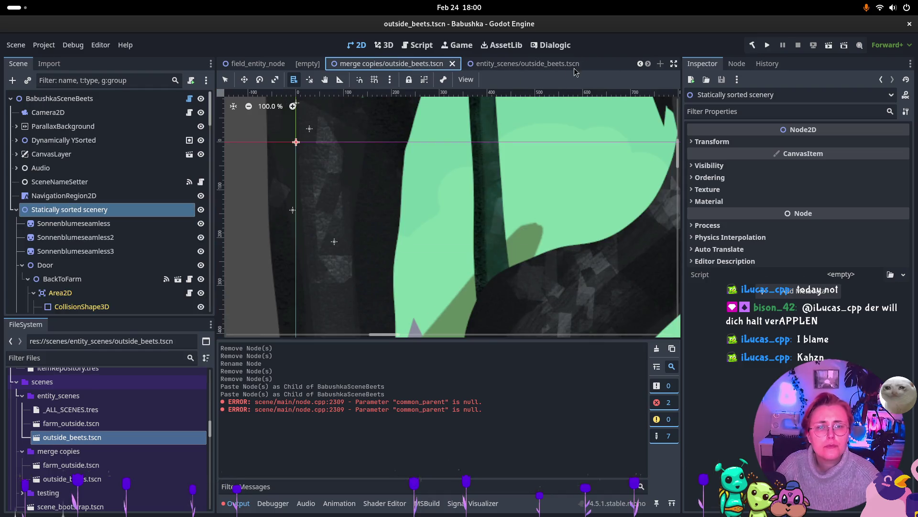
pyautogui.click(539, 65)
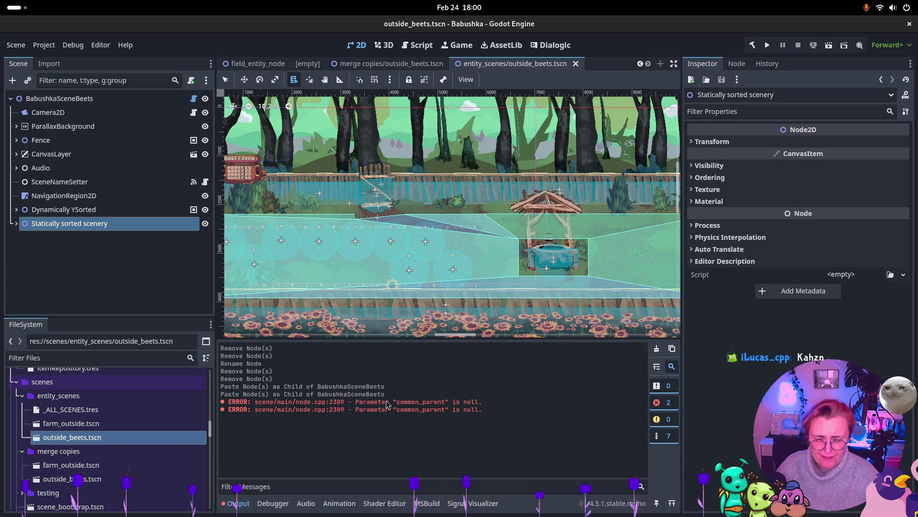
# Run the project and walk the grandma past the well, into the field and up to the fence gate.
pyautogui.click(829, 45)
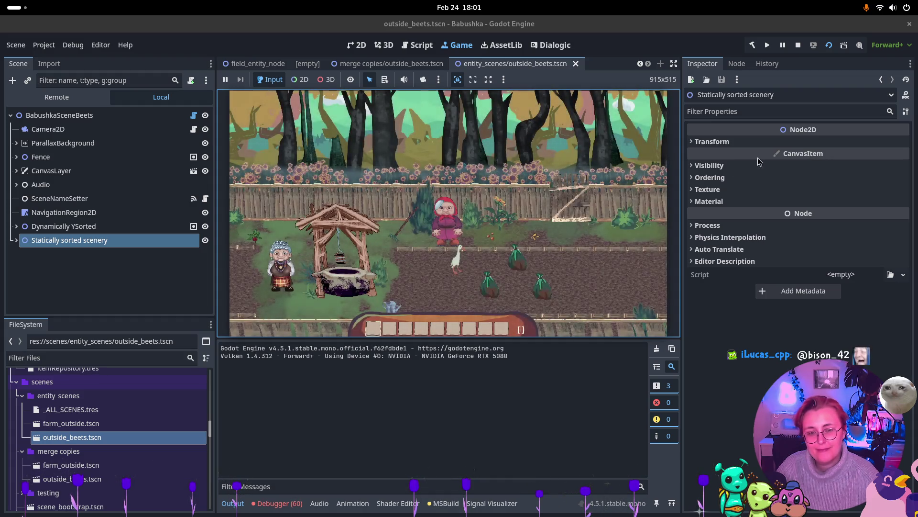
pyautogui.press('d')
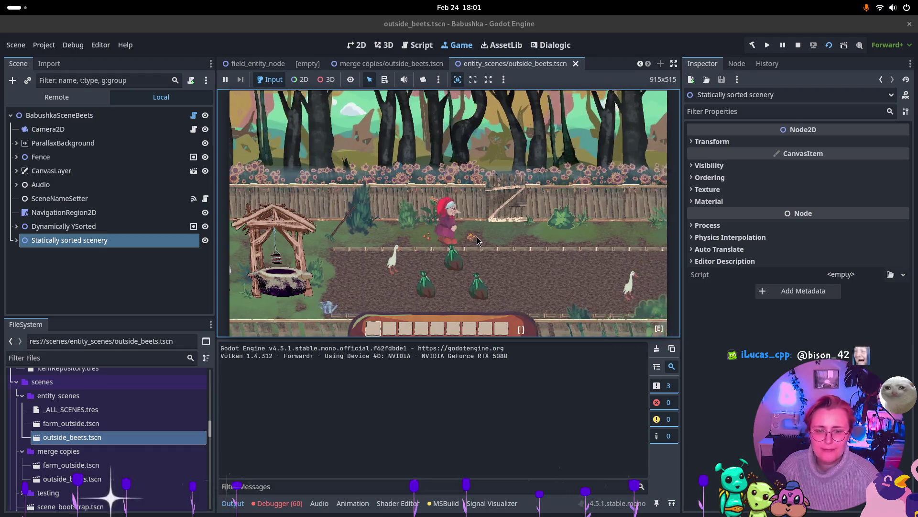
pyautogui.press('s')
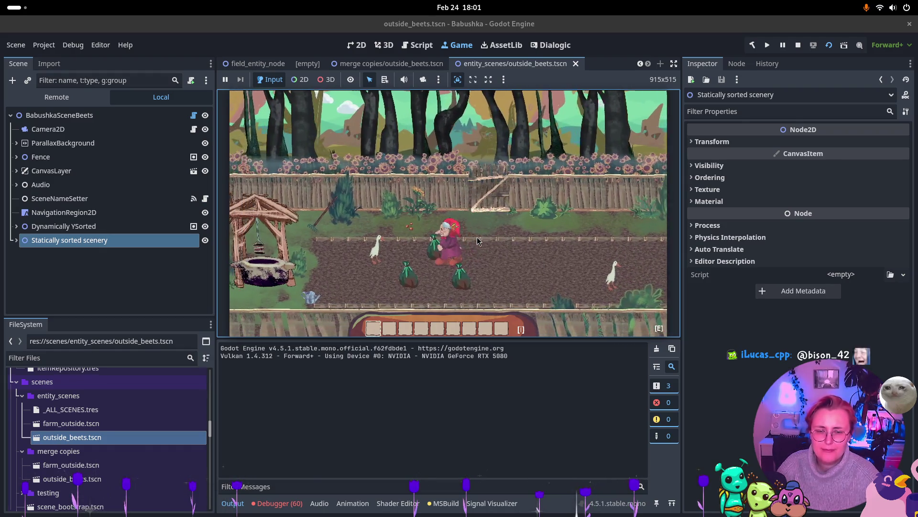
pyautogui.press('a')
pyautogui.press('w')
pyautogui.press('s')
pyautogui.press('d')
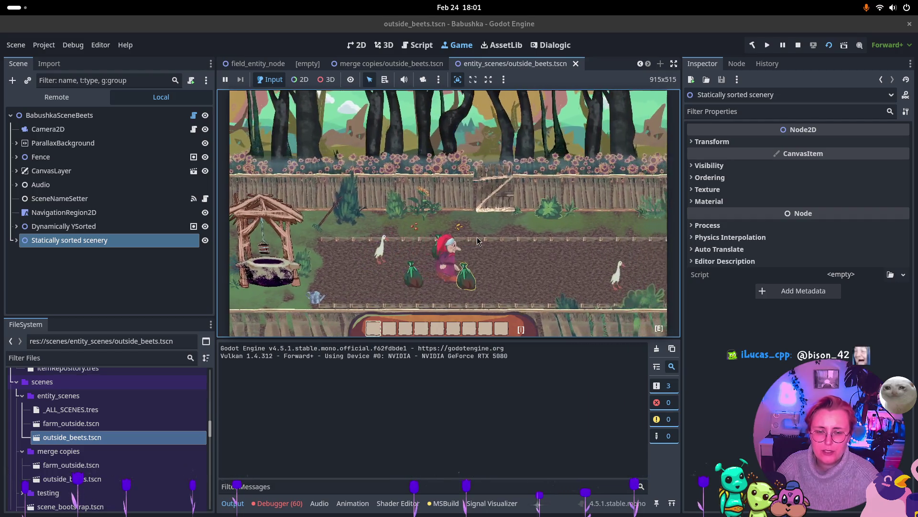
pyautogui.press('w')
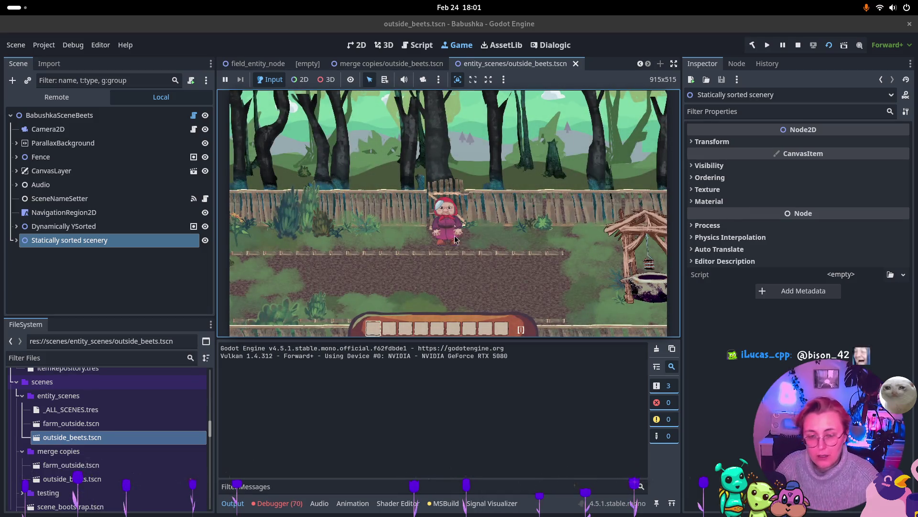
# Walk down-right, then jump from the Debugger's Errors list to the null-reference error's code line.
pyautogui.press('s')
pyautogui.press('d')
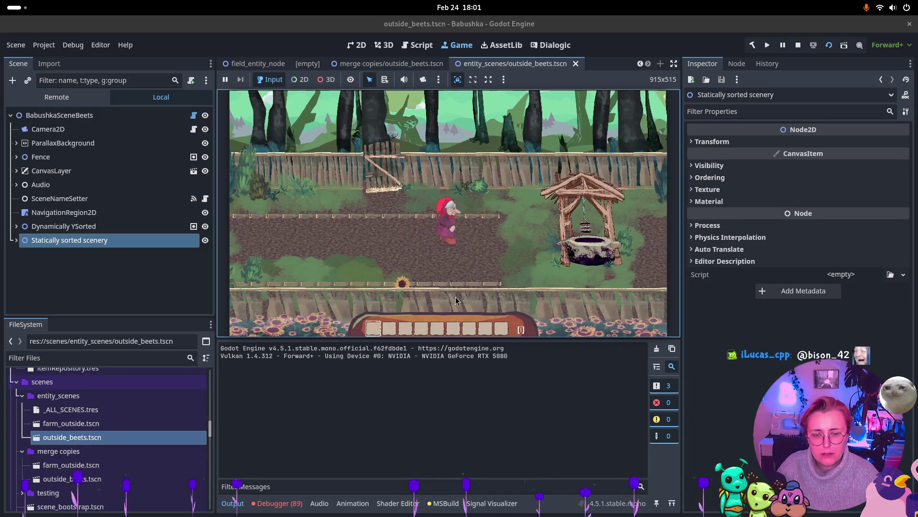
pyautogui.click(277, 503)
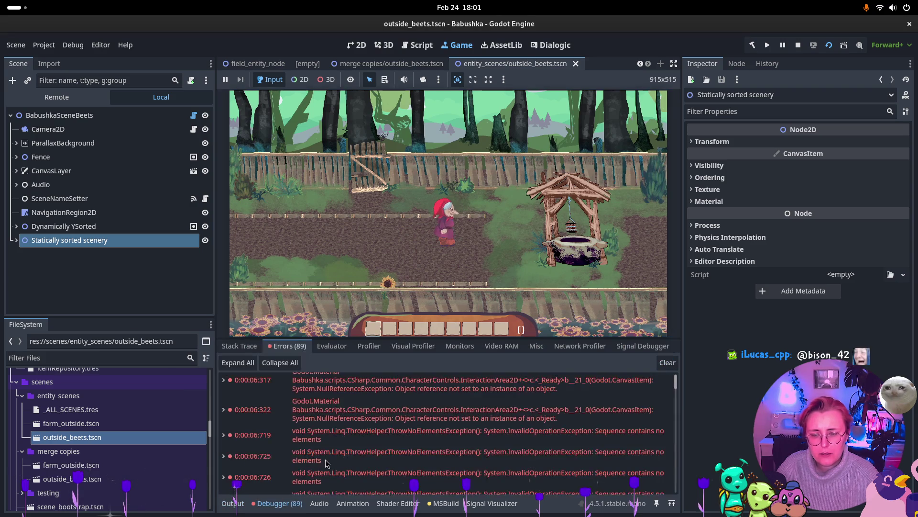
pyautogui.doubleClick(490, 391)
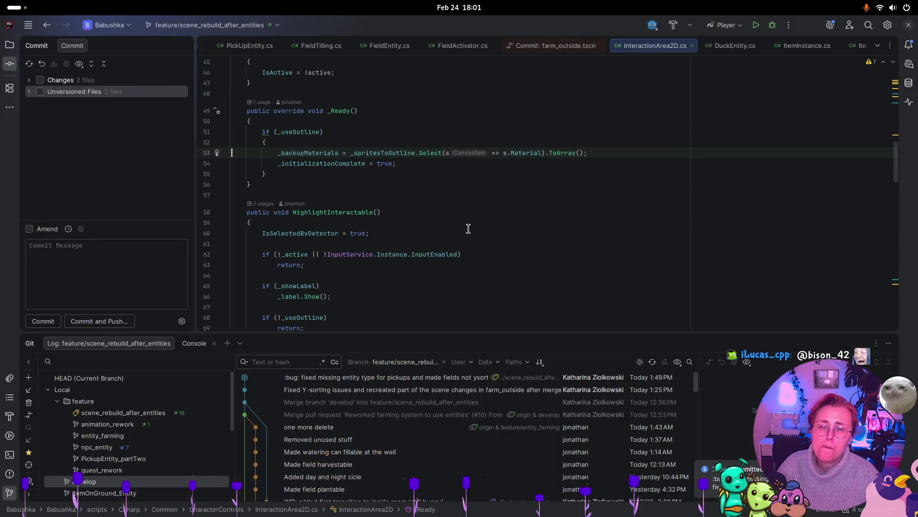
# Remove the stray 'ee' typed on line 53 of InteractionArea2D.cs and refocus the running Godot game.
pyautogui.write('ee')
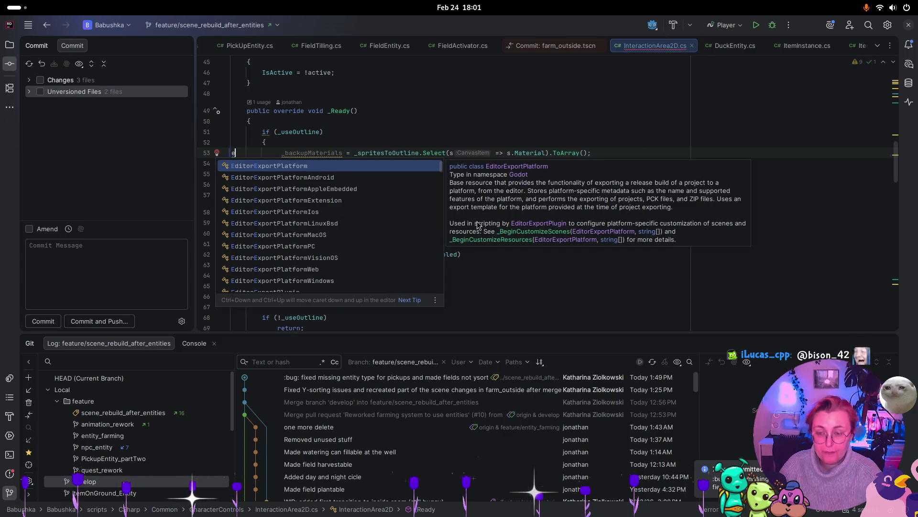
pyautogui.press('BackSpace')
pyautogui.press('BackSpace')
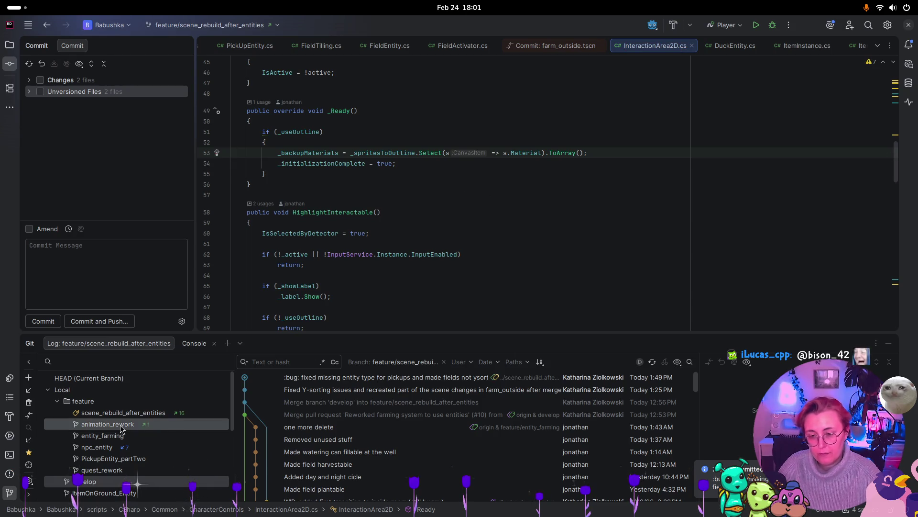
pyautogui.press('super')
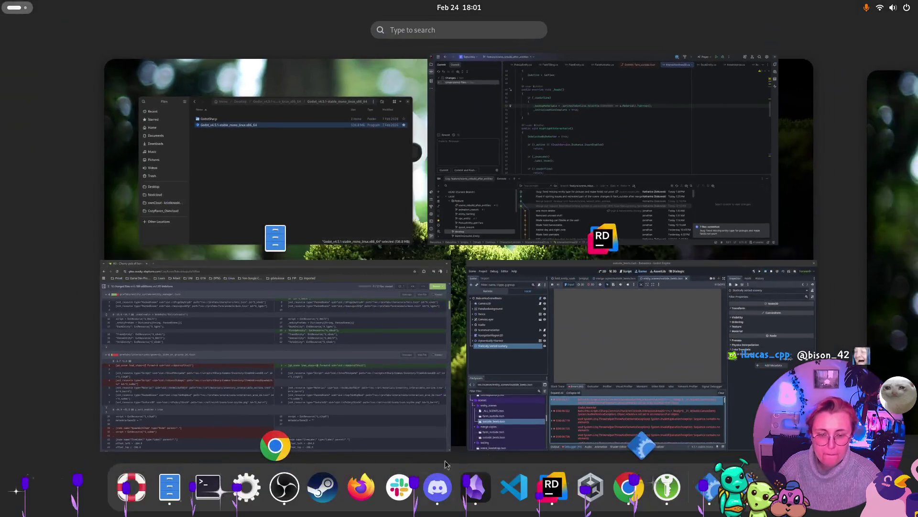
pyautogui.click(600, 363)
pyautogui.click(471, 190)
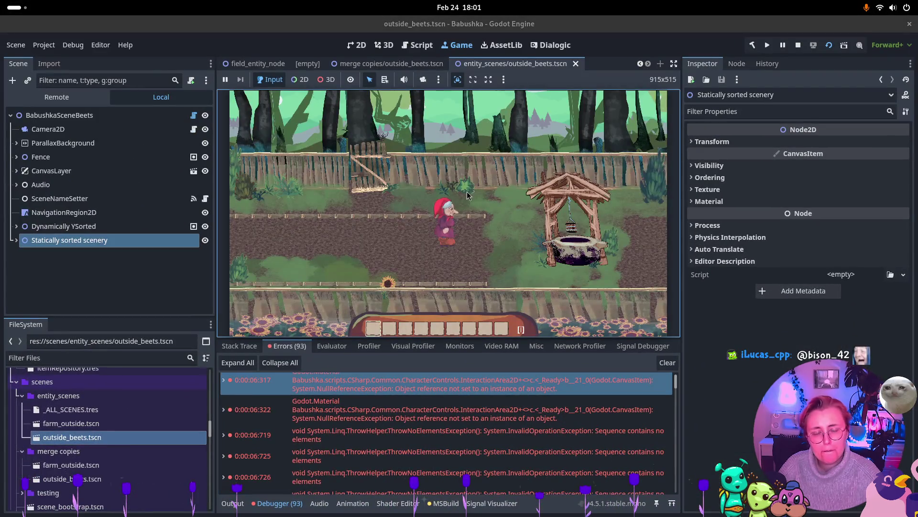
# Stop the running game and expand the 0:00:06:719 'Sequence contains no elements' error's stack trace.
pyautogui.click(798, 45)
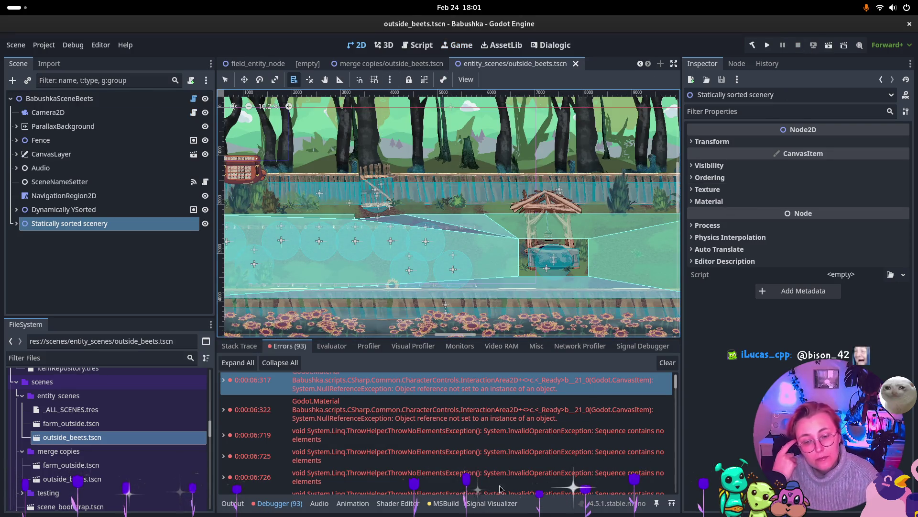
pyautogui.click(521, 438)
pyautogui.doubleClick(521, 439)
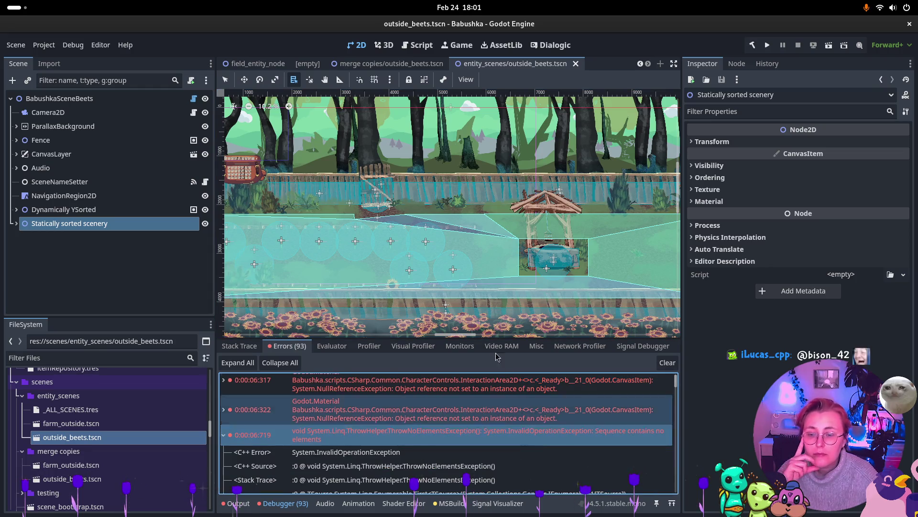
pyautogui.scroll(-3, 454, 426)
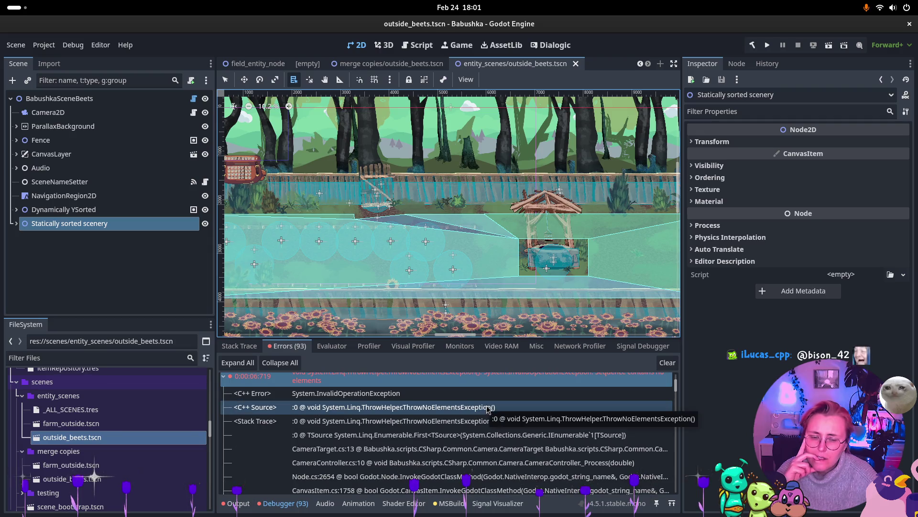
# Collapse the 0:00:06:719 error and return to the merge copies/outside_beets.tscn scene.
pyautogui.moveTo(508, 386)
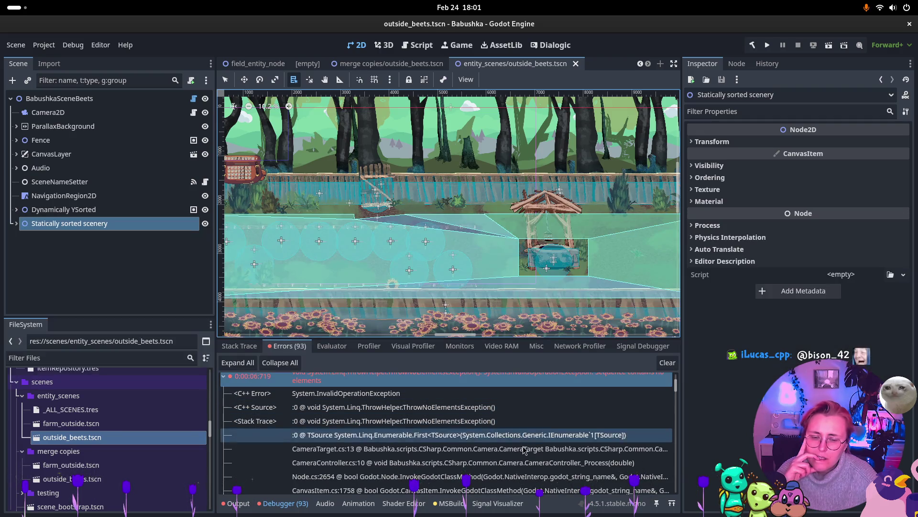
pyautogui.scroll(2, 545, 406)
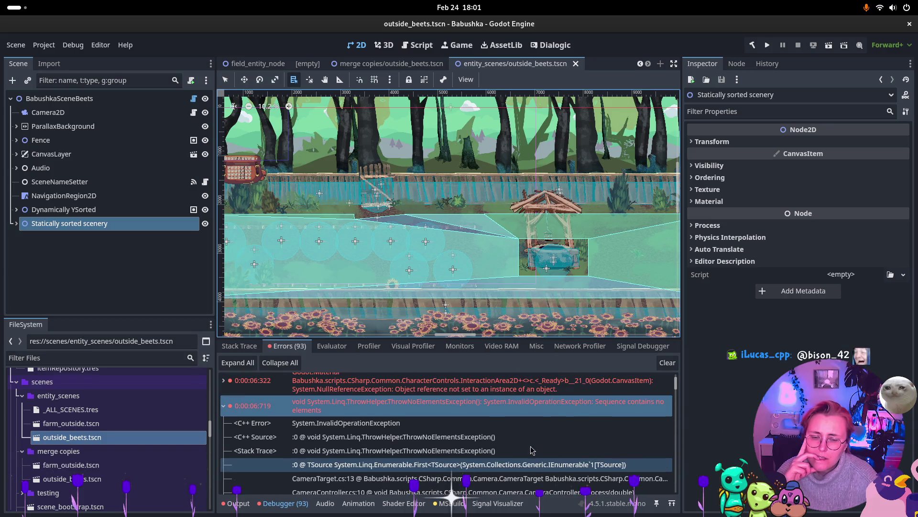
pyautogui.doubleClick(548, 406)
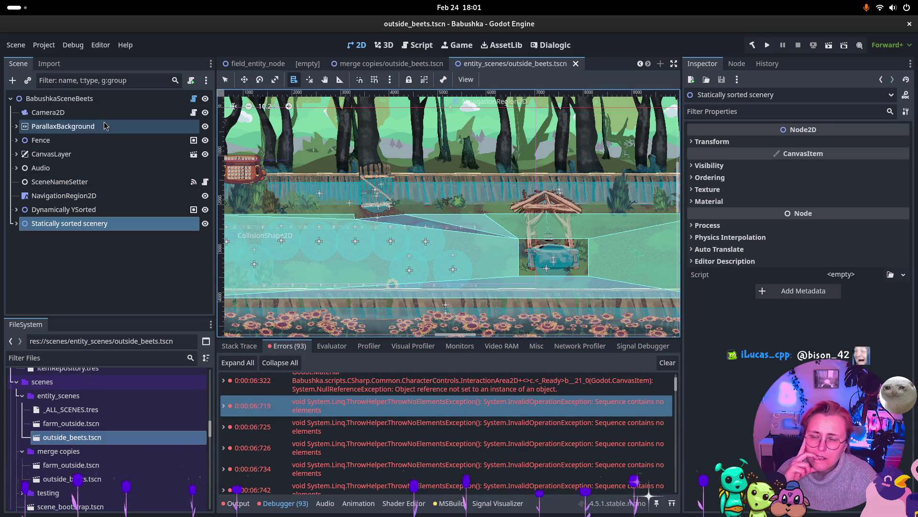
pyautogui.click(418, 66)
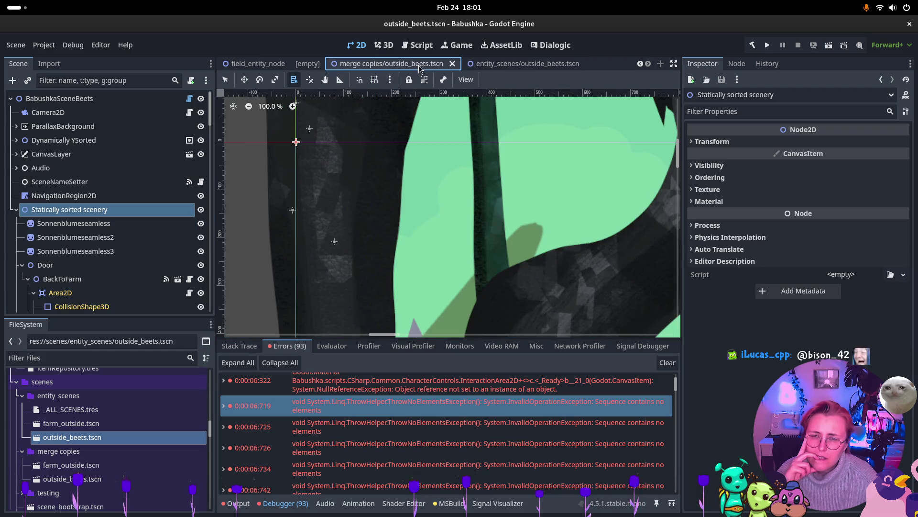
# Compare both outside_beets tabs, then fold the Door and Statically sorted scenery branches in the merge copy.
pyautogui.click(498, 63)
pyautogui.click(392, 64)
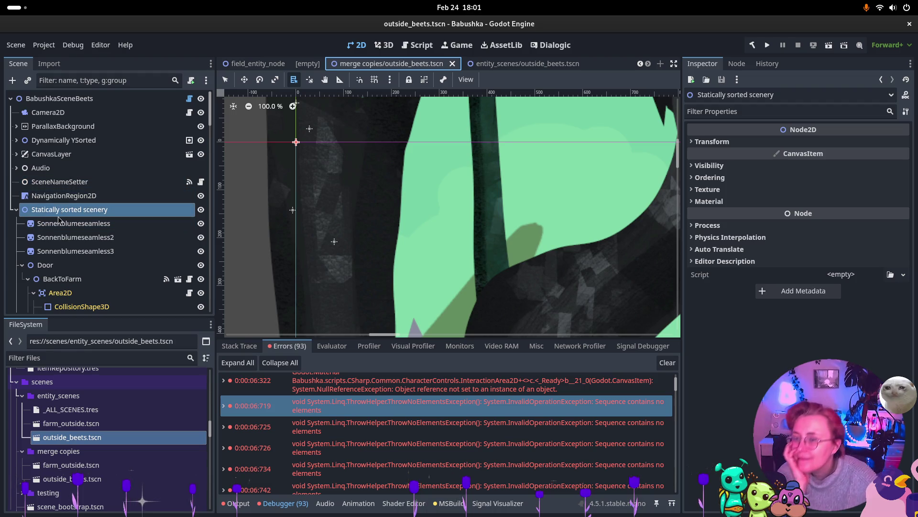
pyautogui.click(23, 264)
pyautogui.scroll(-5, 15, 215)
pyautogui.scroll(5, 9, 189)
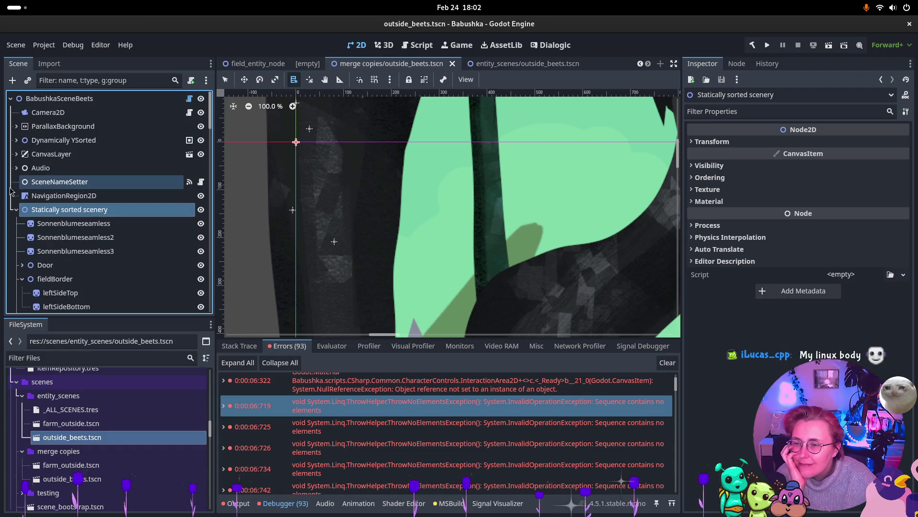
pyautogui.click(17, 209)
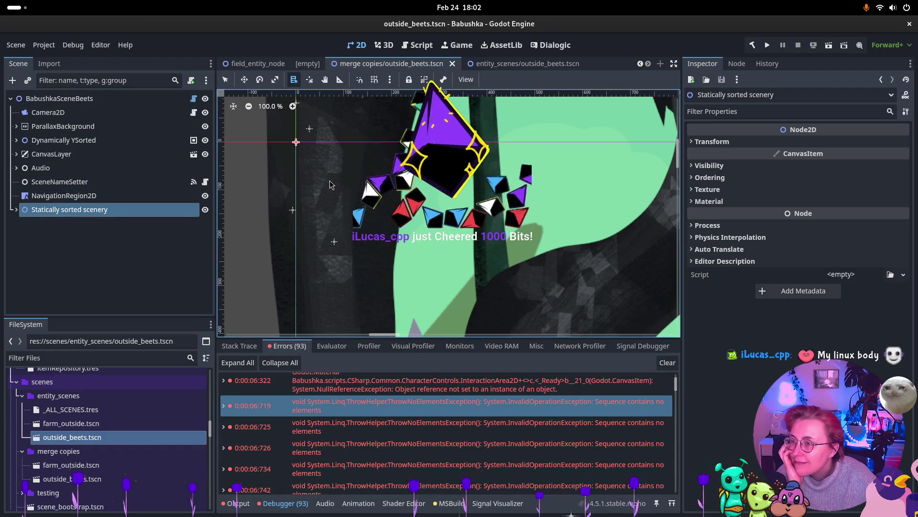
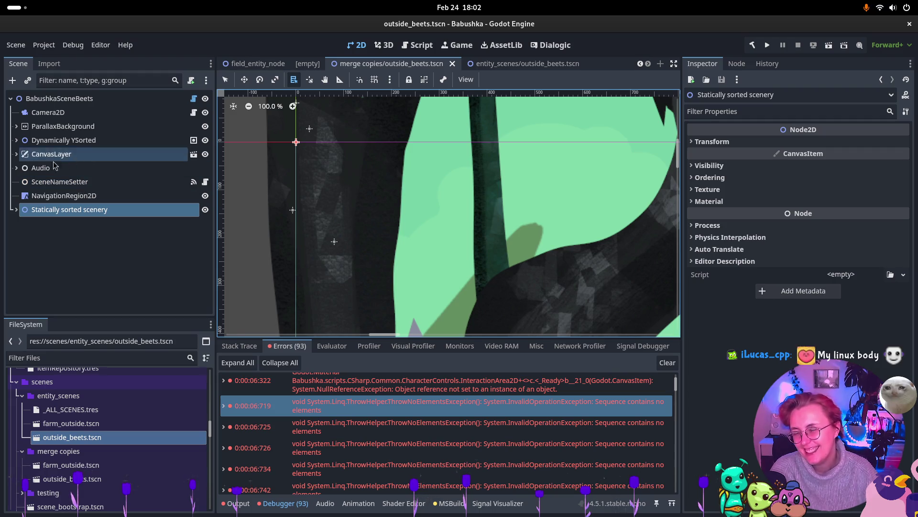
# Expand the Dynamically YSorted group to show Brünnen and domovoi, and select it.
pyautogui.click(17, 127)
pyautogui.click(17, 126)
pyautogui.click(16, 141)
pyautogui.click(16, 141)
pyautogui.click(16, 140)
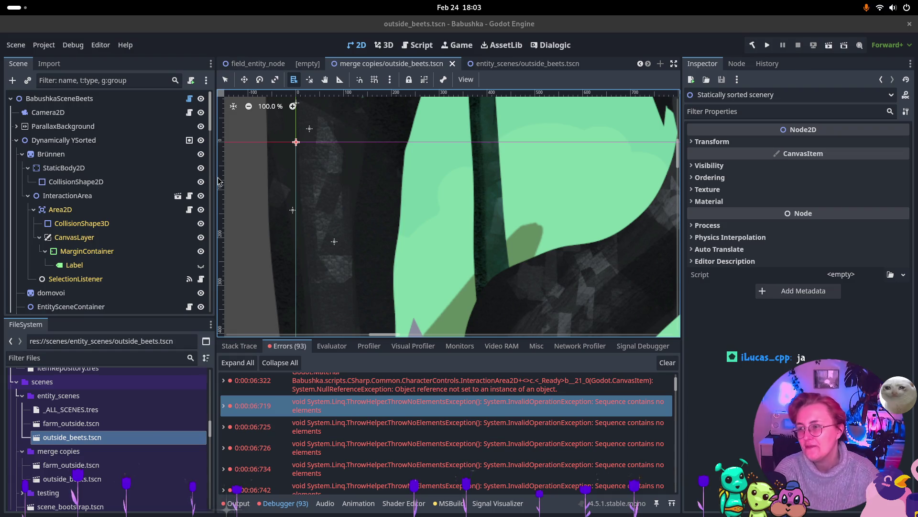
pyautogui.click(224, 259)
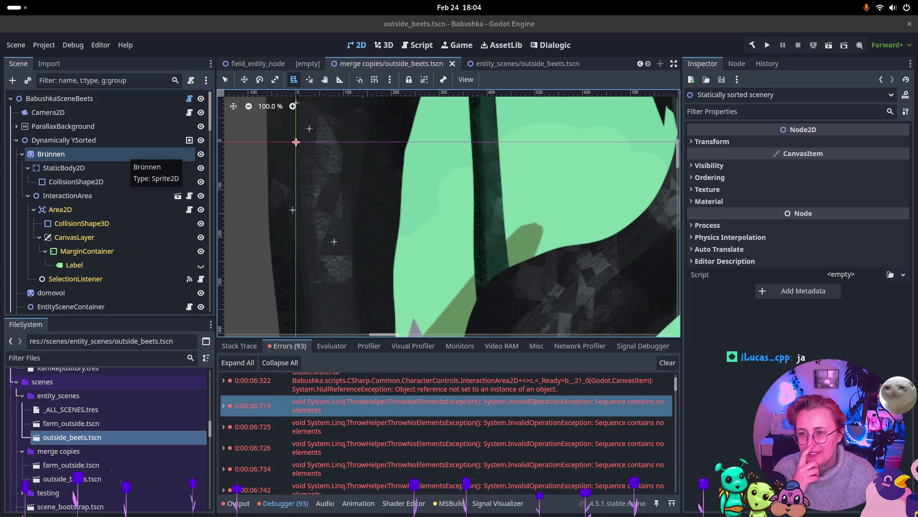
# Collapse InteractionArea, Brünnen, greenery and YsortedGreenery so FieldParent's contents are visible.
pyautogui.click(30, 199)
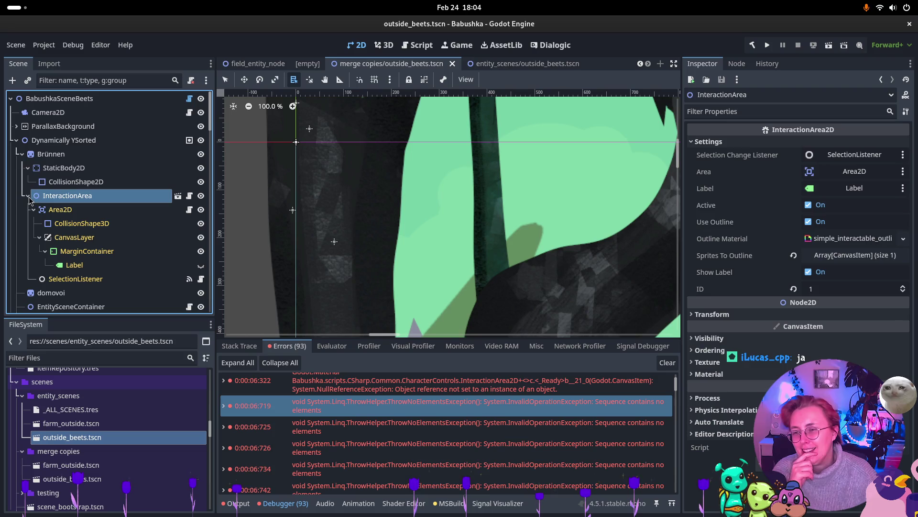
pyautogui.click(28, 196)
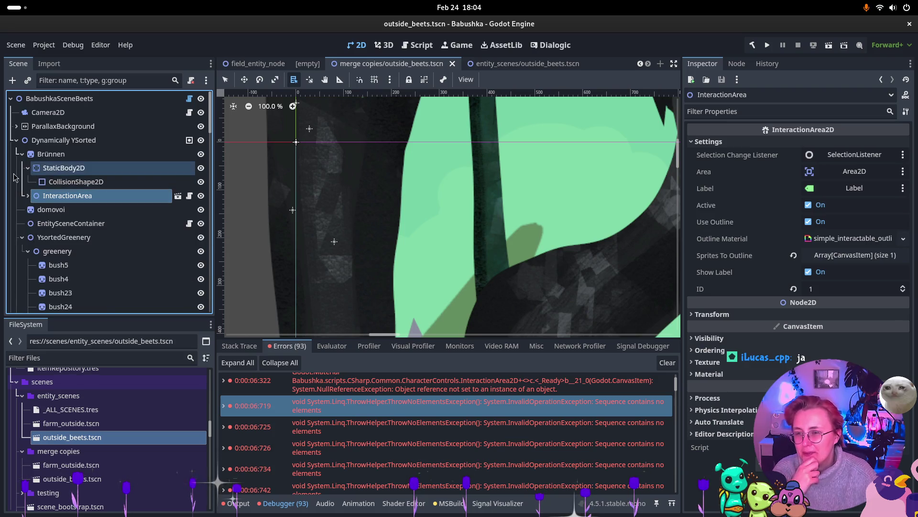
pyautogui.click(22, 154)
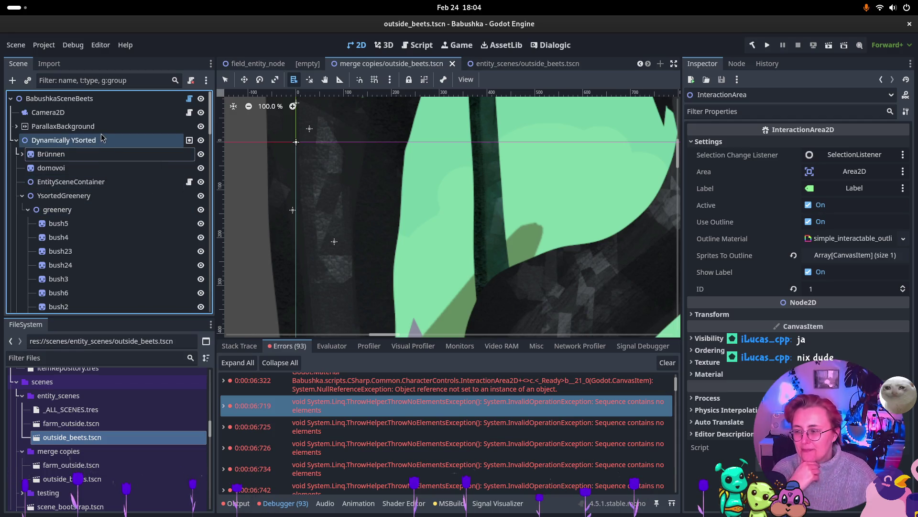
pyautogui.click(28, 210)
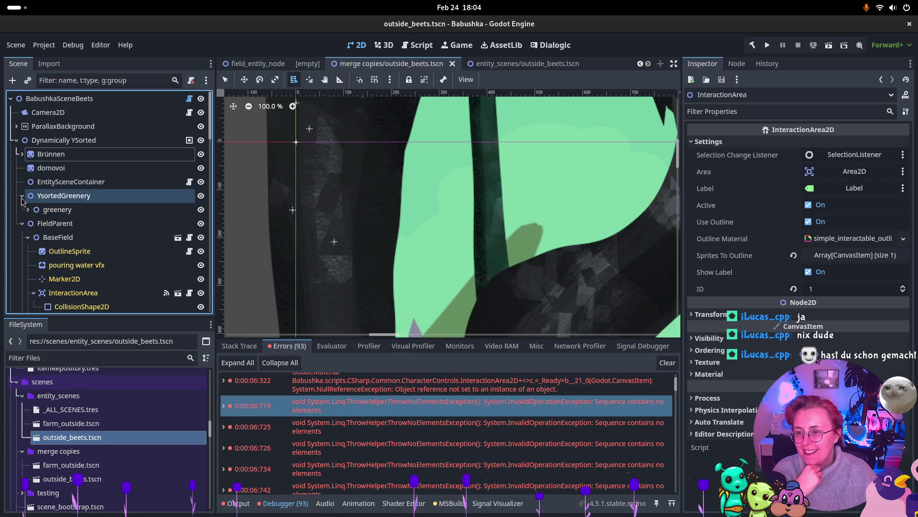
pyautogui.click(22, 196)
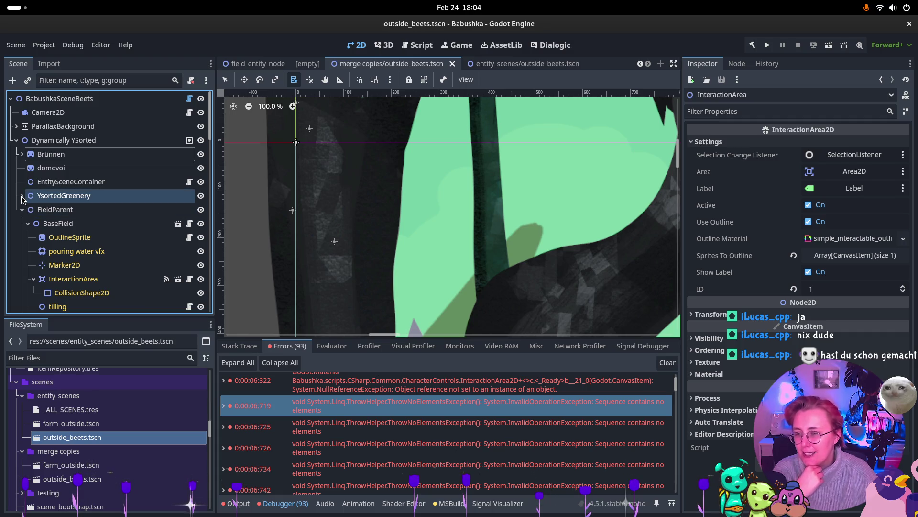
pyautogui.click(22, 211)
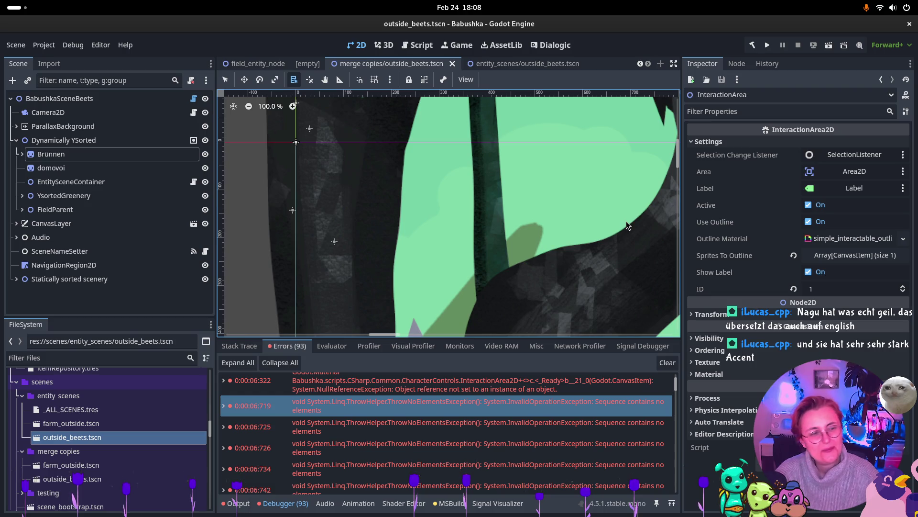
# Select the domovoi sprite to view its properties.
pyautogui.click(77, 167)
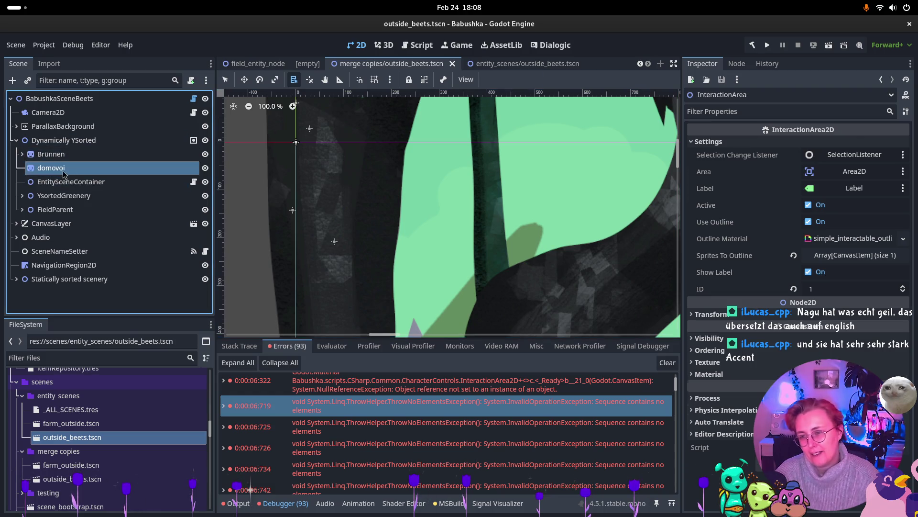
# Check YsortedGreenery, then FieldParent's position -7, 142, Z Index 1 and Y Sort, zoomed out.
pyautogui.click(121, 184)
pyautogui.click(122, 197)
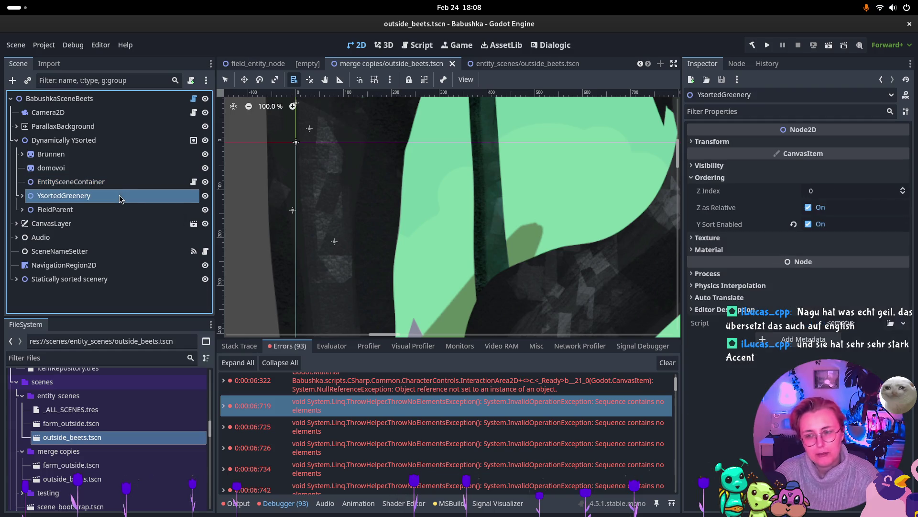
pyautogui.click(78, 211)
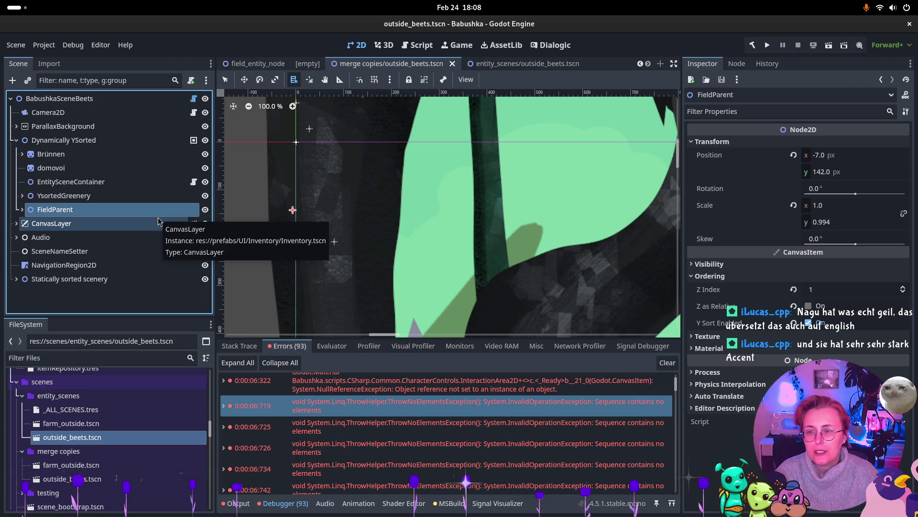
pyautogui.scroll(-15, 516, 202)
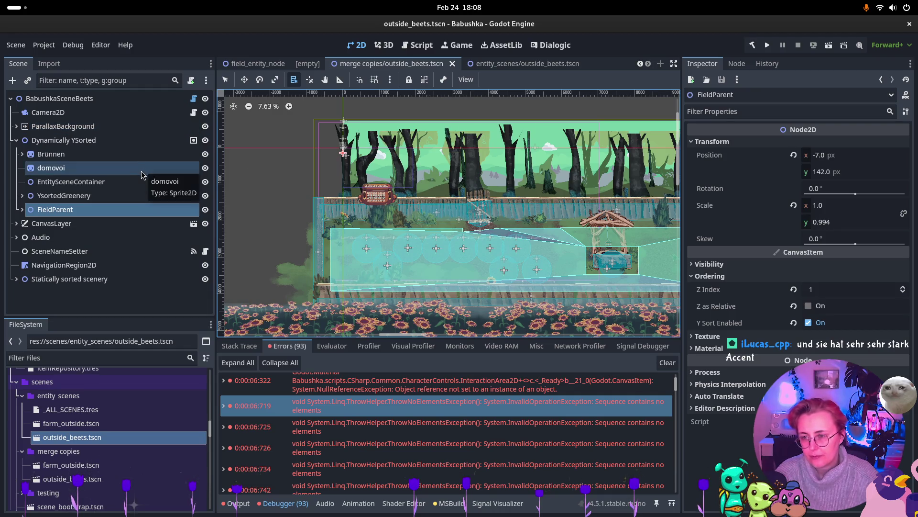
pyautogui.click(15, 127)
pyautogui.click(16, 127)
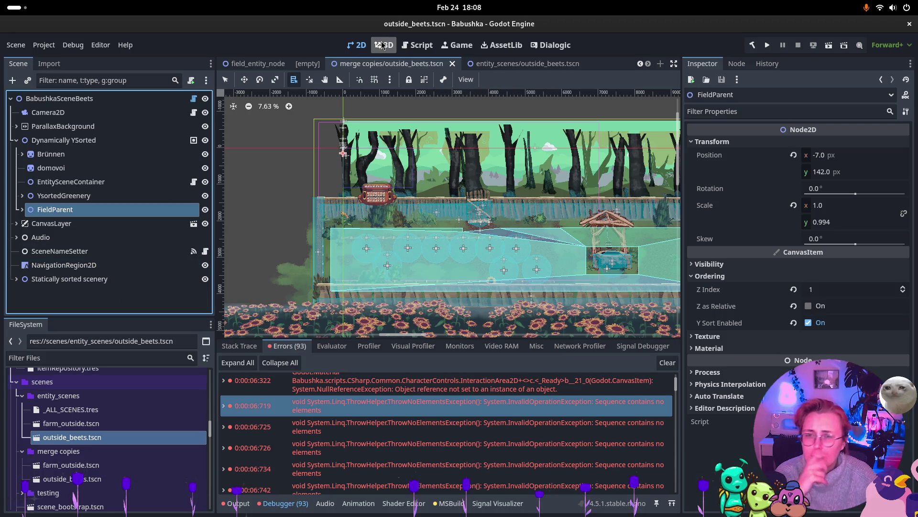
pyautogui.scroll(2, 275, 64)
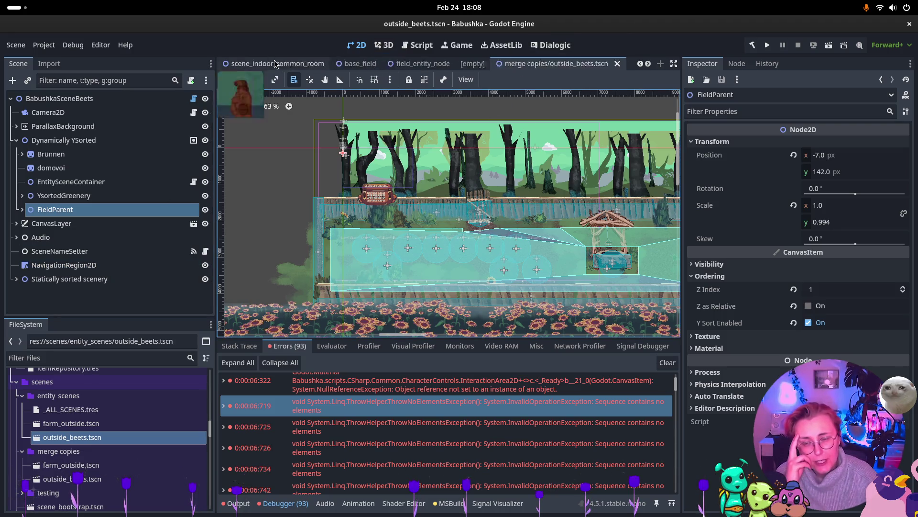
pyautogui.scroll(1, 292, 64)
pyautogui.scroll(2, 316, 67)
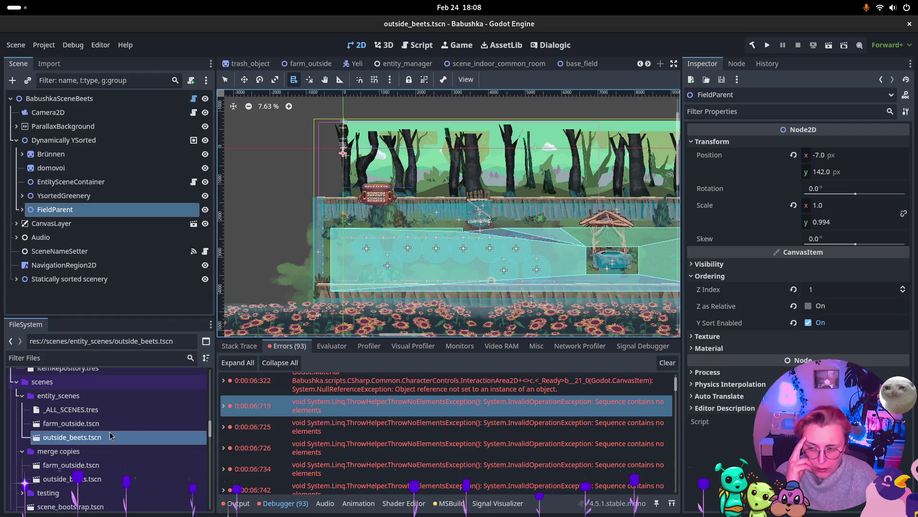
# Open farm_outside, test-run it, stop the game, and expand YSorted.
pyautogui.doubleClick(71, 423)
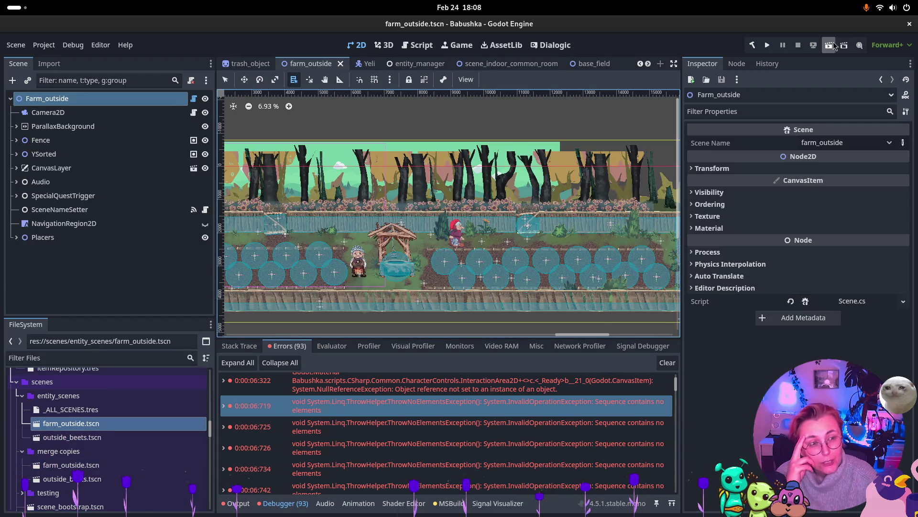
pyautogui.click(829, 45)
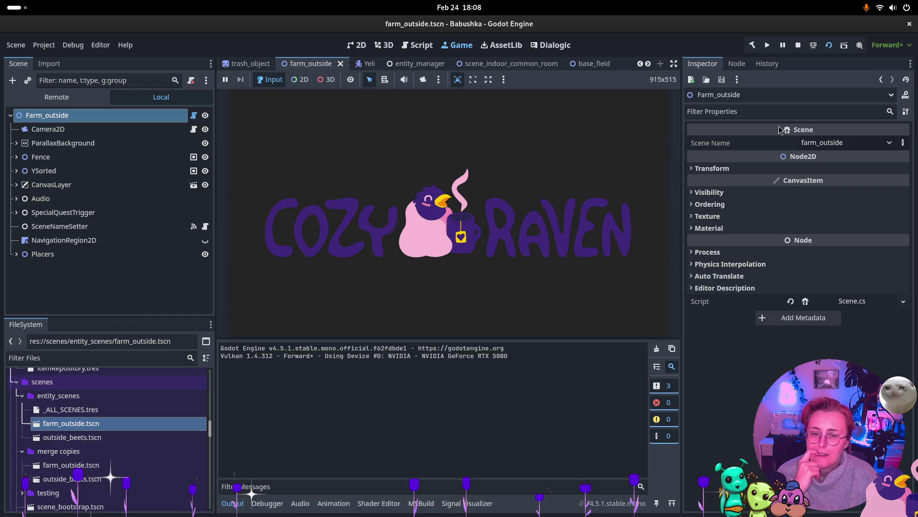
pyautogui.click(499, 236)
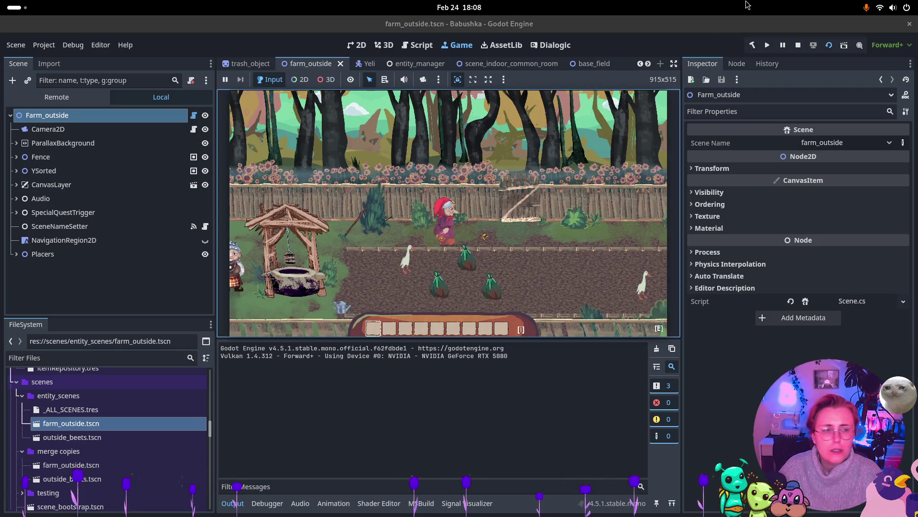
pyautogui.click(798, 45)
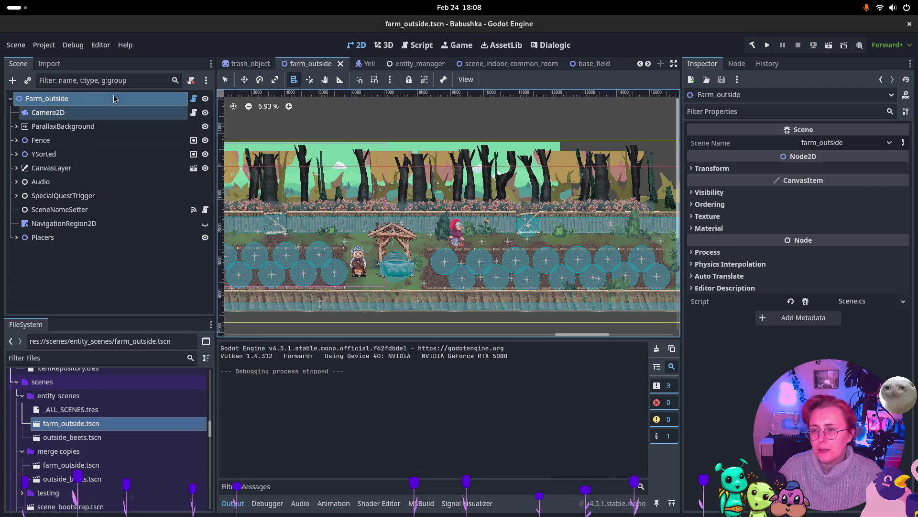
pyautogui.click(16, 155)
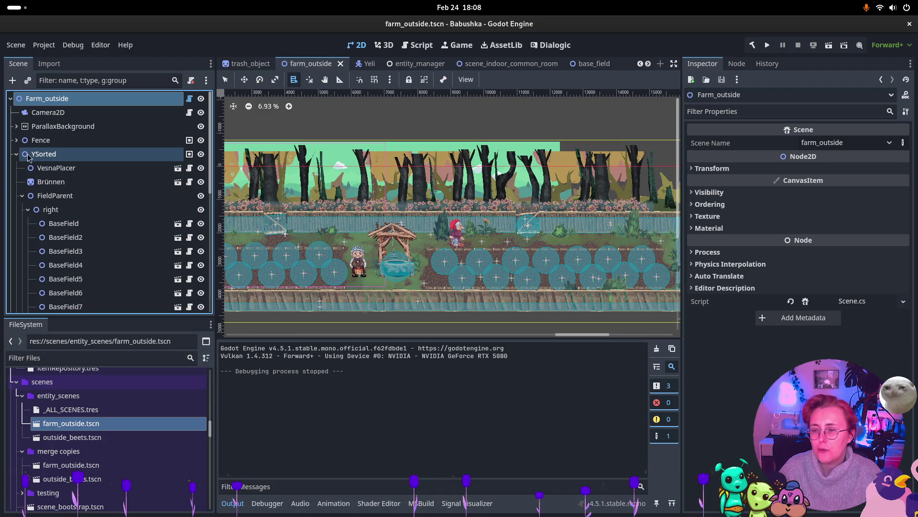
# Expand Placers and view PickupPlacer3's tomato_seed item blueprint details.
pyautogui.click(28, 209)
pyautogui.click(22, 196)
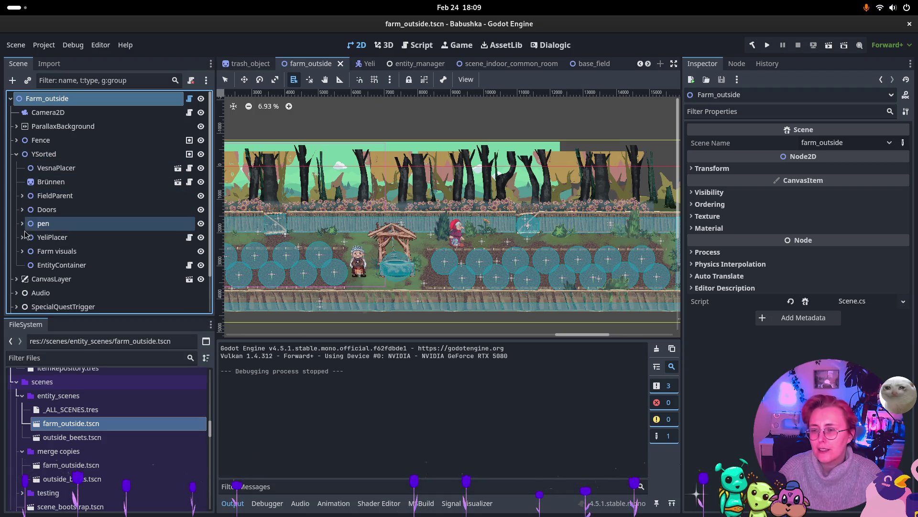
pyautogui.scroll(-3, 23, 234)
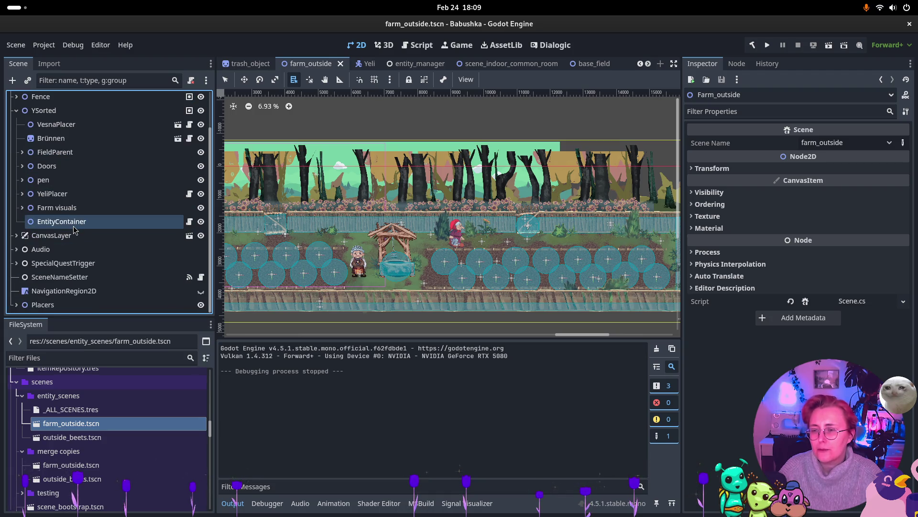
pyautogui.click(16, 305)
pyautogui.scroll(-5, 29, 292)
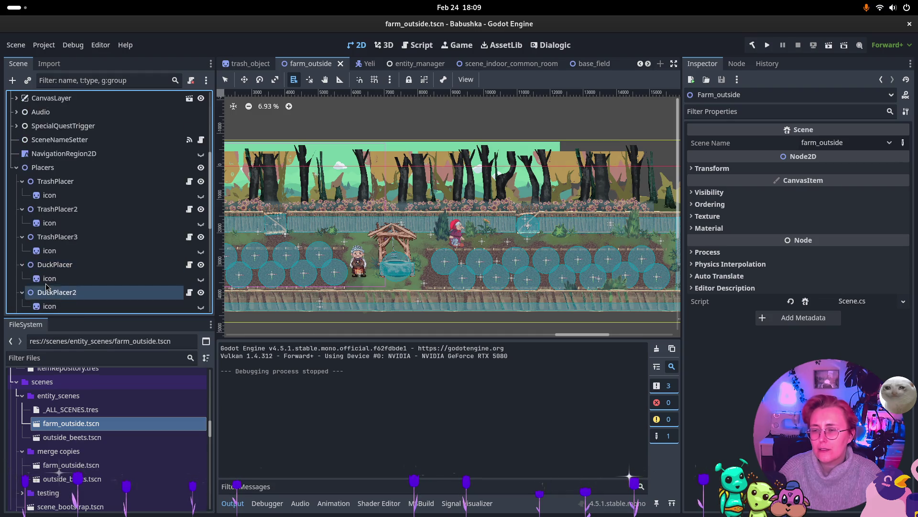
pyautogui.scroll(-6, 46, 286)
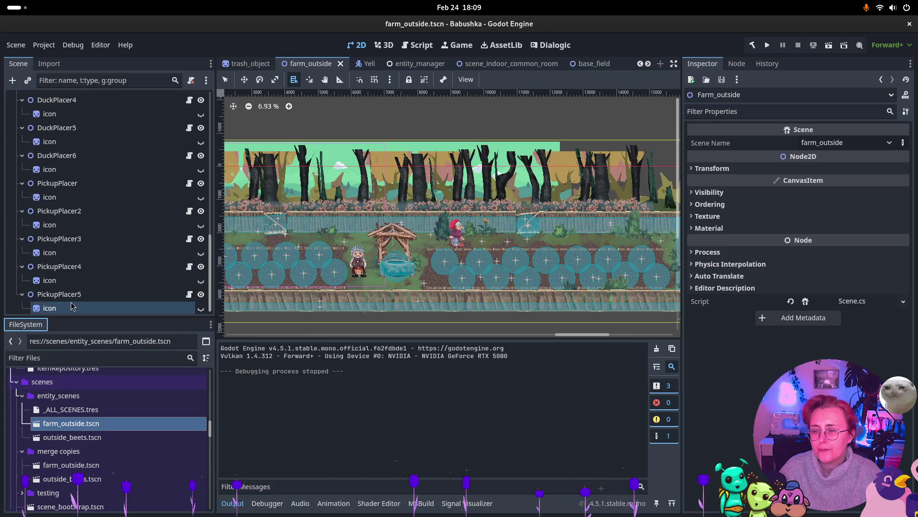
pyautogui.click(62, 294)
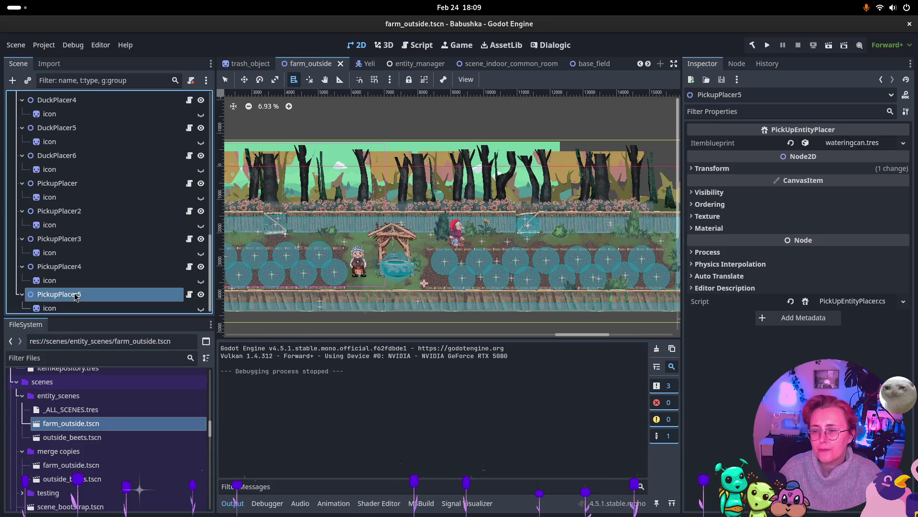
pyautogui.click(86, 257)
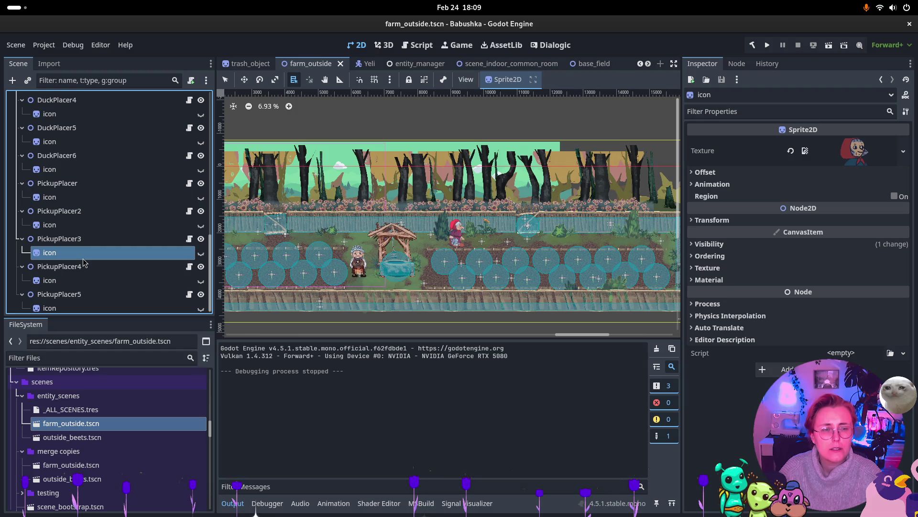
pyautogui.scroll(-1, 84, 262)
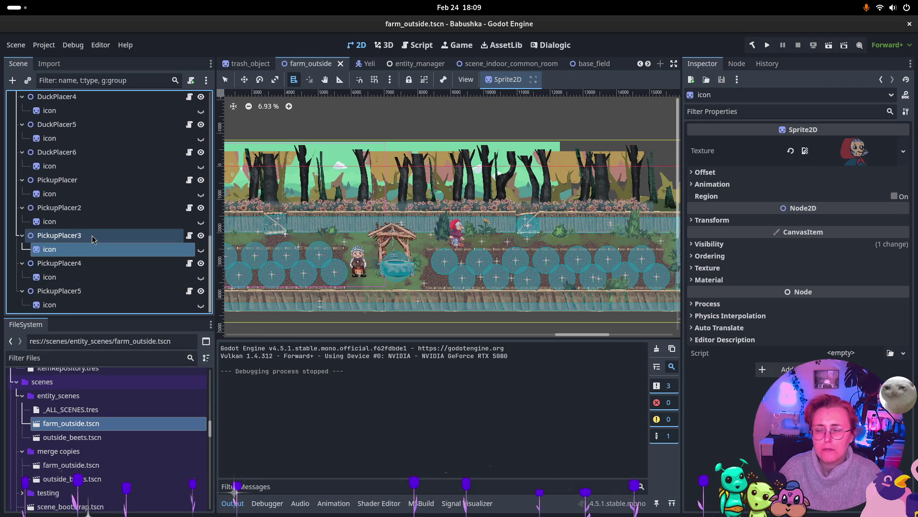
pyautogui.click(93, 239)
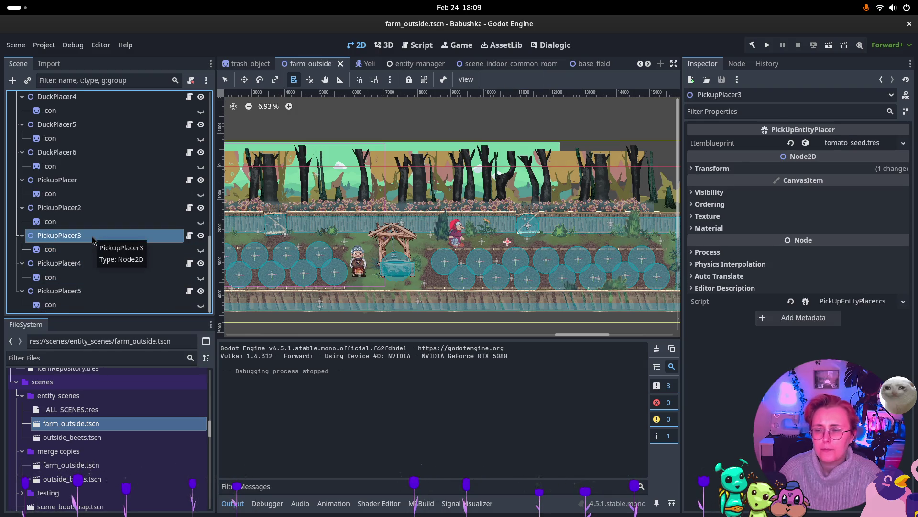
pyautogui.click(853, 143)
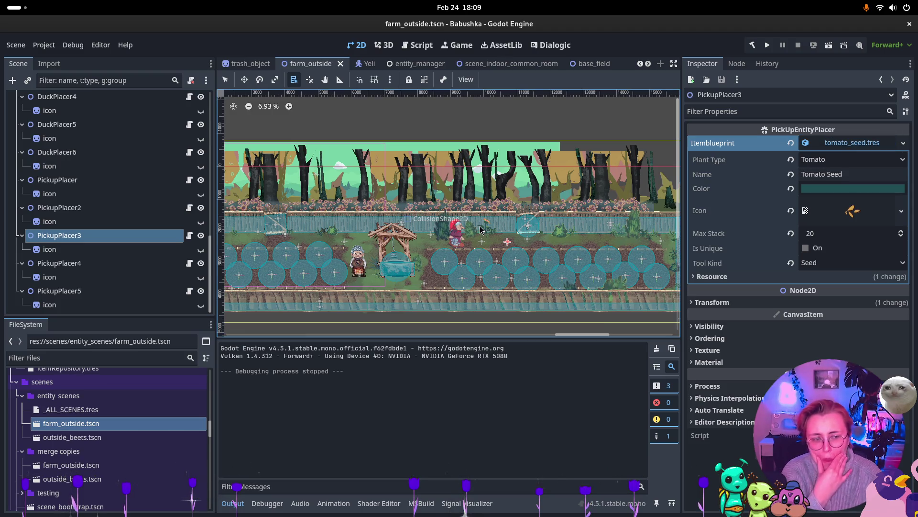
# Open the PickUpEntity scene, generic_item_on_ground_2d, from entity_manager.
pyautogui.click(431, 64)
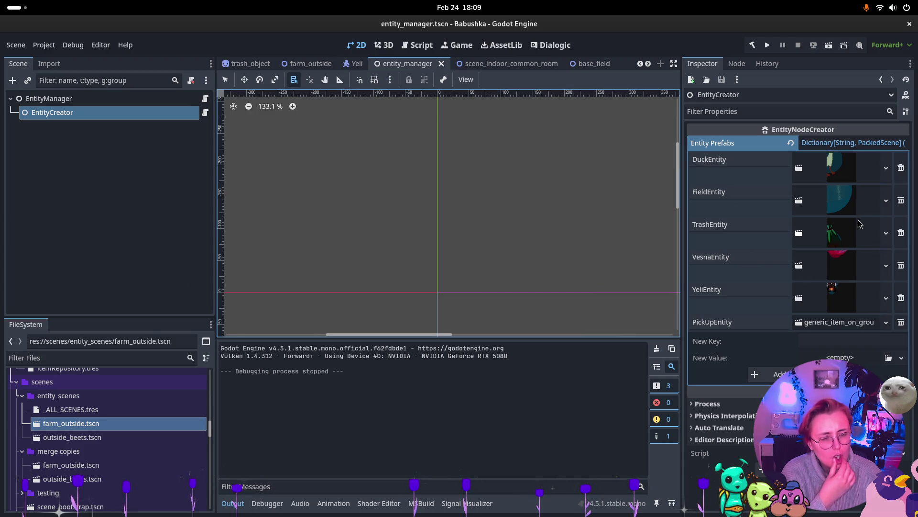
pyautogui.click(846, 323)
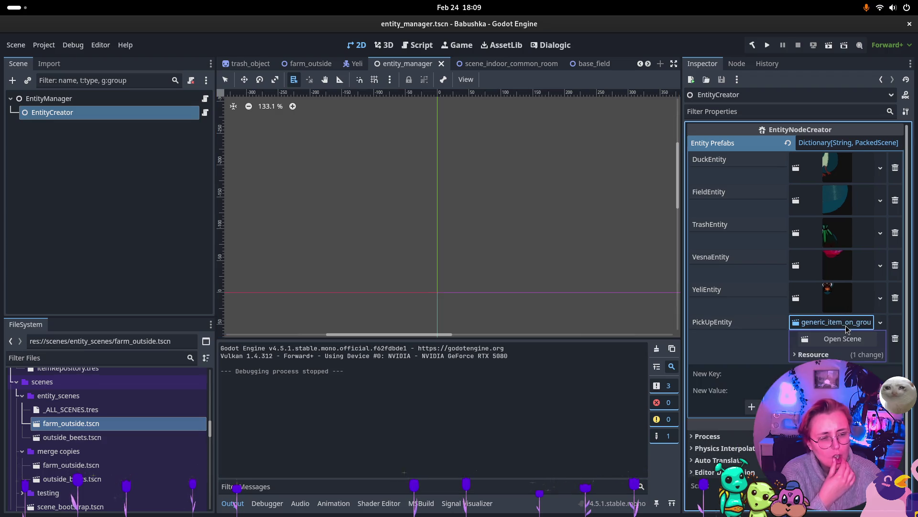
pyautogui.click(843, 338)
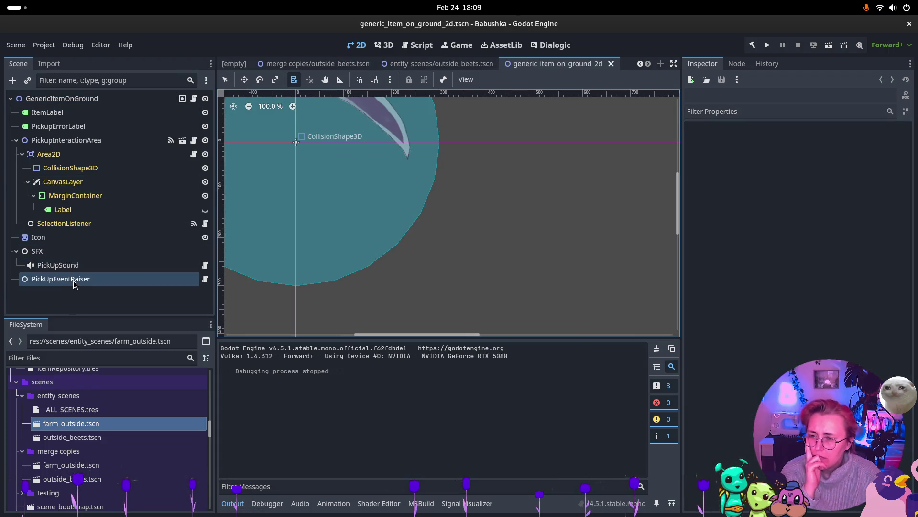
# Select the GenericItemOnGround root node and open its ItemOnGround2D.cs script.
pyautogui.click(86, 99)
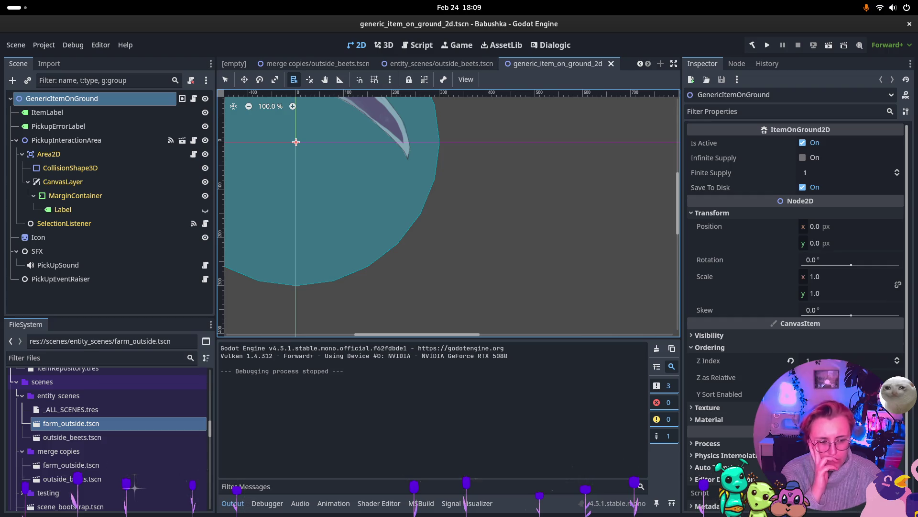
pyautogui.click(801, 129)
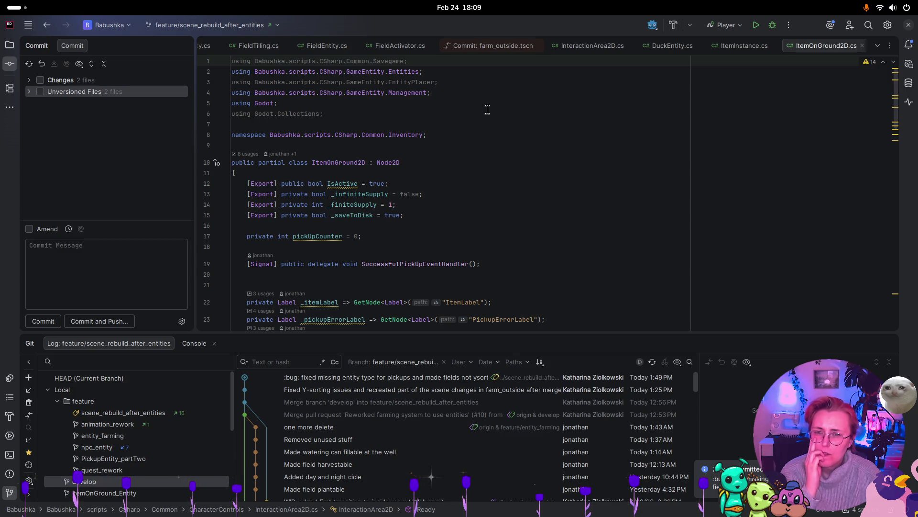
# Delete the unused EntityPlacer, Godot.Collections and Savegame using lines from ItemOnGround2D.cs.
pyautogui.moveTo(445, 82); pyautogui.dragTo(225, 82)
pyautogui.press('BackSpace')
pyautogui.press('BackSpace')
pyautogui.moveTo(327, 103); pyautogui.dragTo(229, 103)
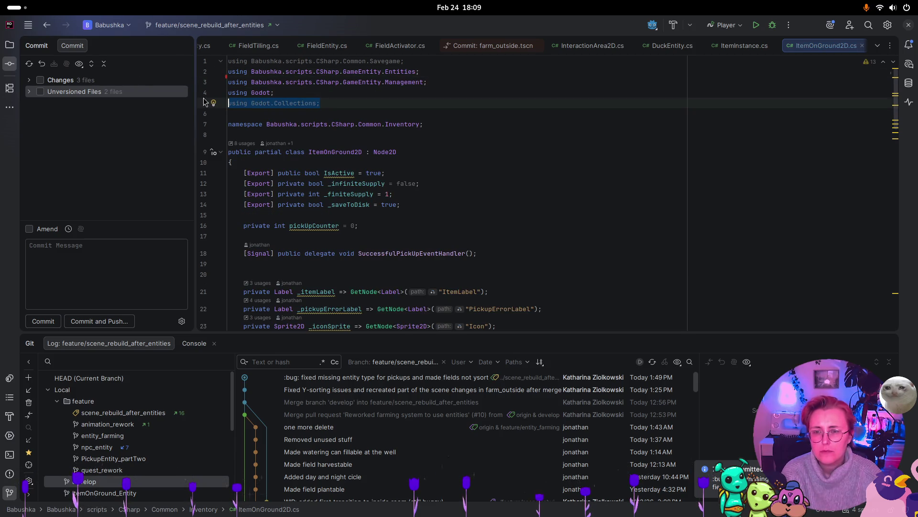
pyautogui.press('BackSpace')
pyautogui.press('BackSpace')
pyautogui.moveTo(406, 61); pyautogui.dragTo(208, 62)
pyautogui.press('BackSpace')
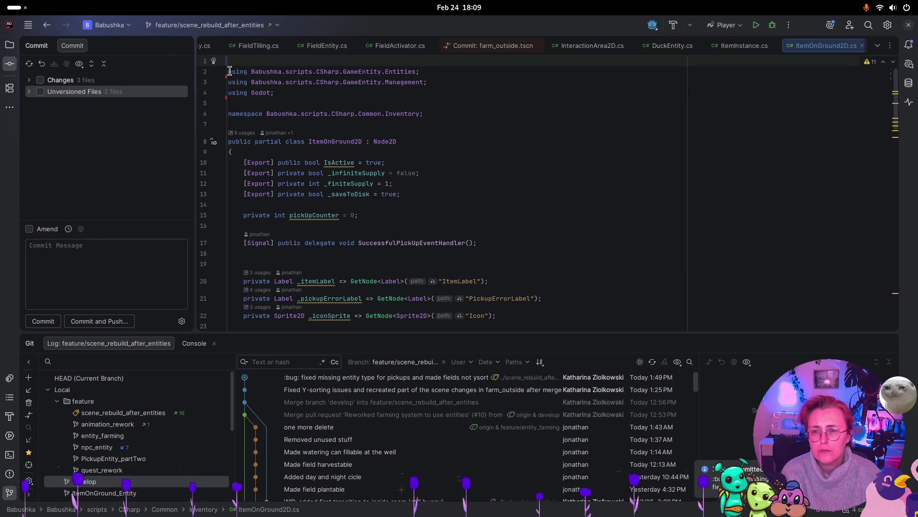
pyautogui.press('Delete')
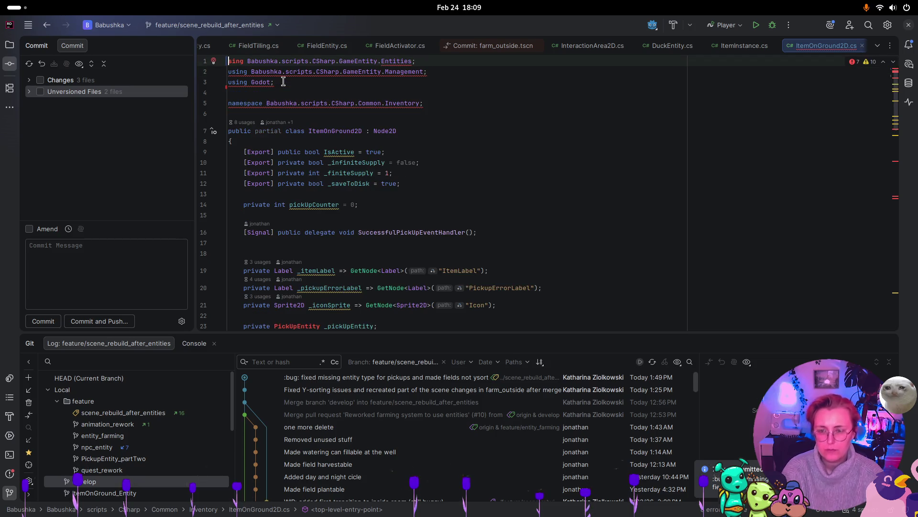
# Follow the ItemOnGround2D usages to PickUpEntity.cs (line 14).
pyautogui.click(469, 135)
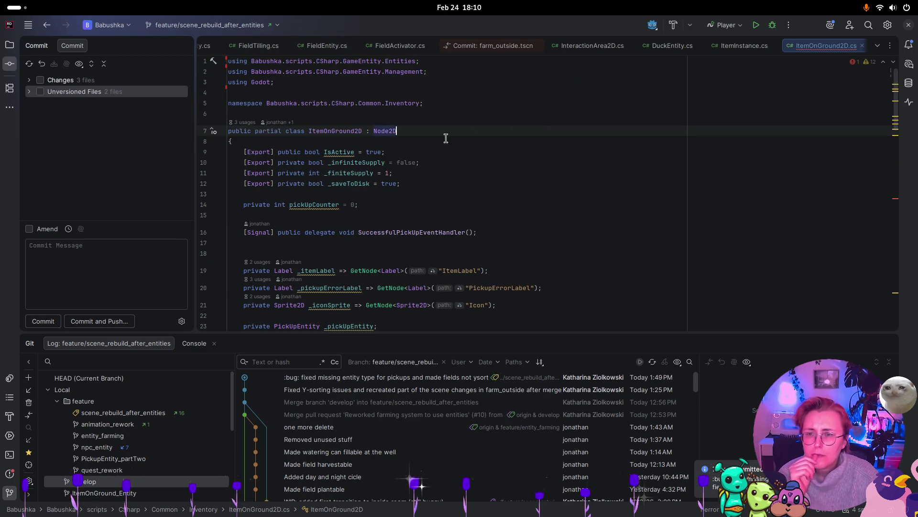
pyautogui.click(245, 123)
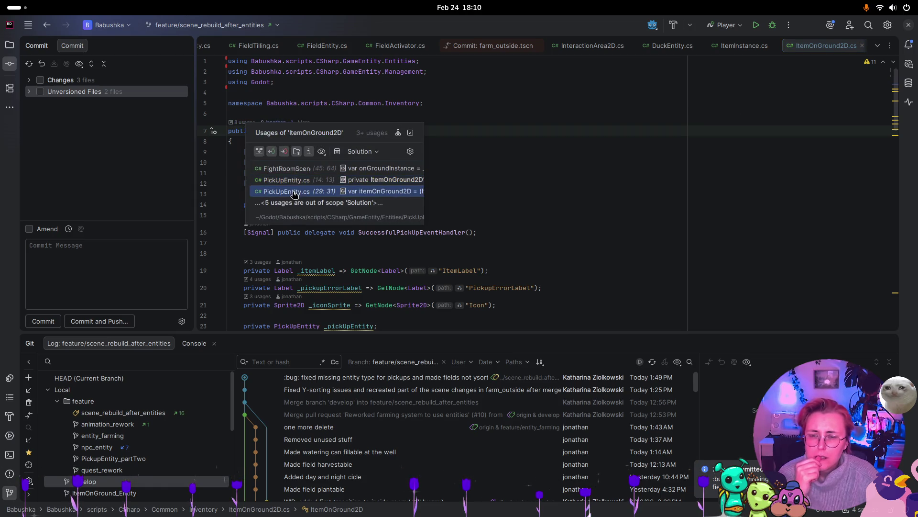
pyautogui.click(294, 180)
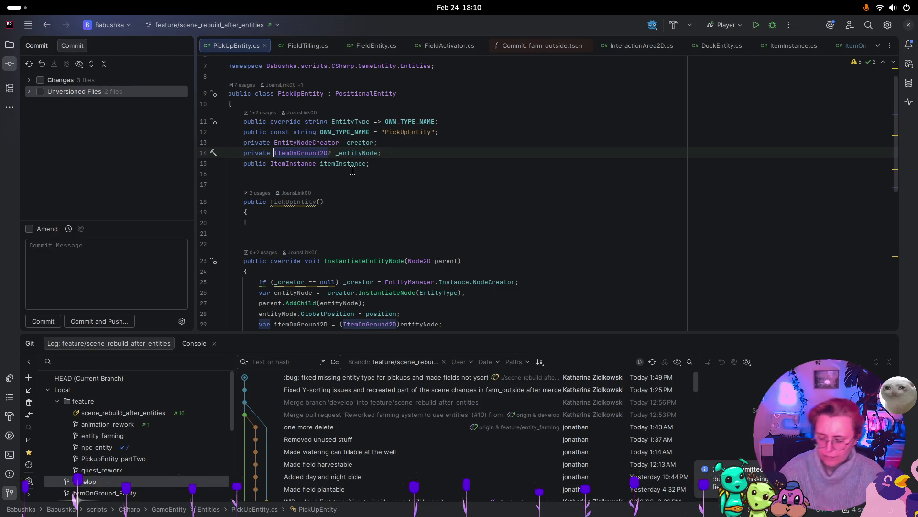
pyautogui.press('super')
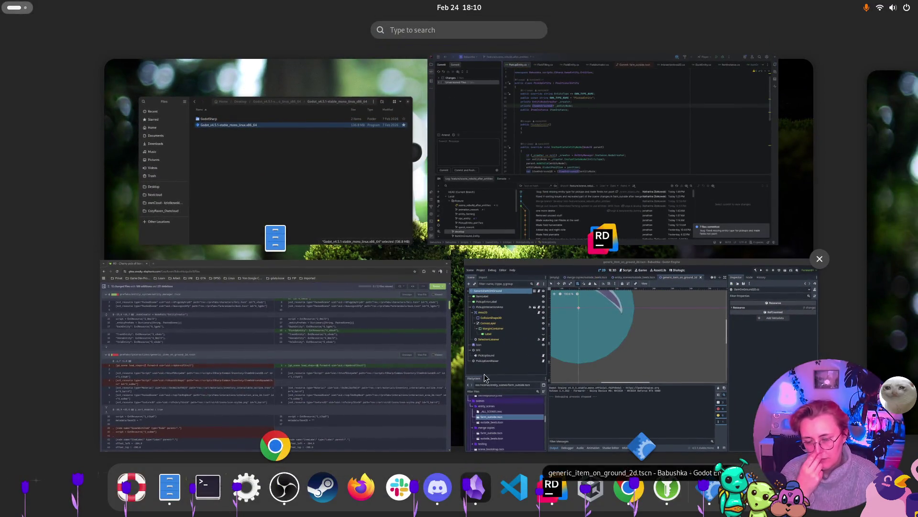
# Back in Godot, close the empty untitled scene and switch to the farm_outside tab.
pyautogui.click(481, 394)
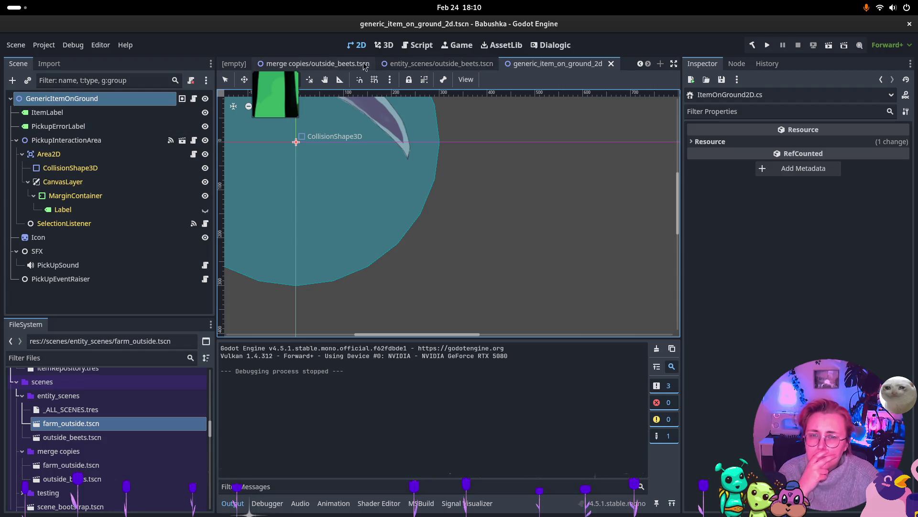
pyautogui.scroll(2, 330, 65)
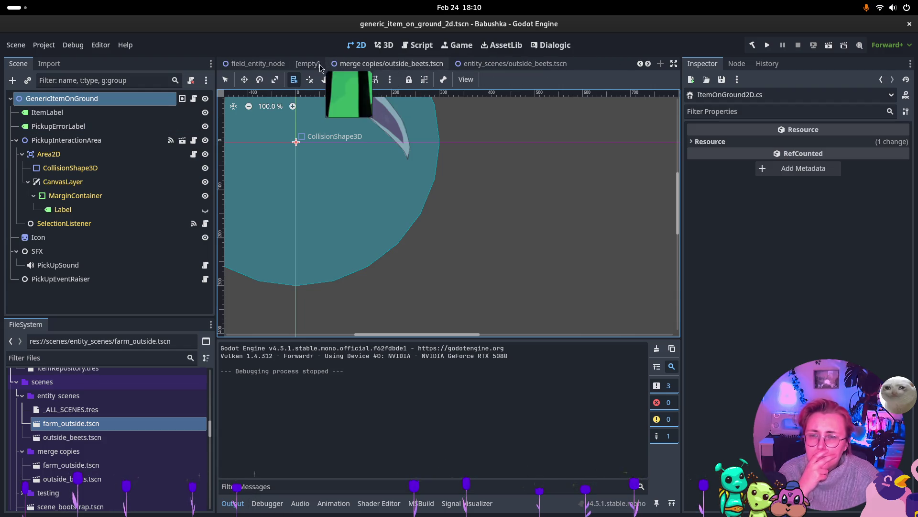
pyautogui.click(316, 68)
pyautogui.click(330, 65)
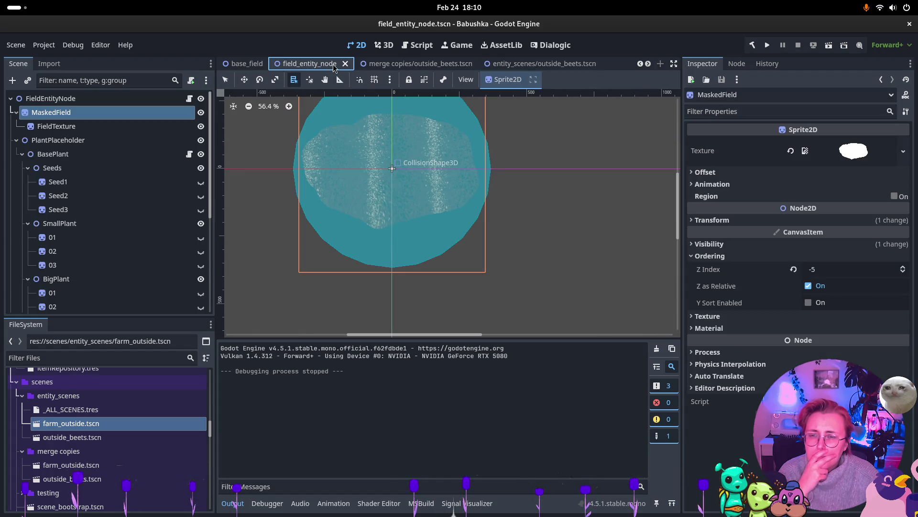
pyautogui.moveTo(539, 66)
pyautogui.scroll(-2, 539, 66)
pyautogui.scroll(3, 538, 66)
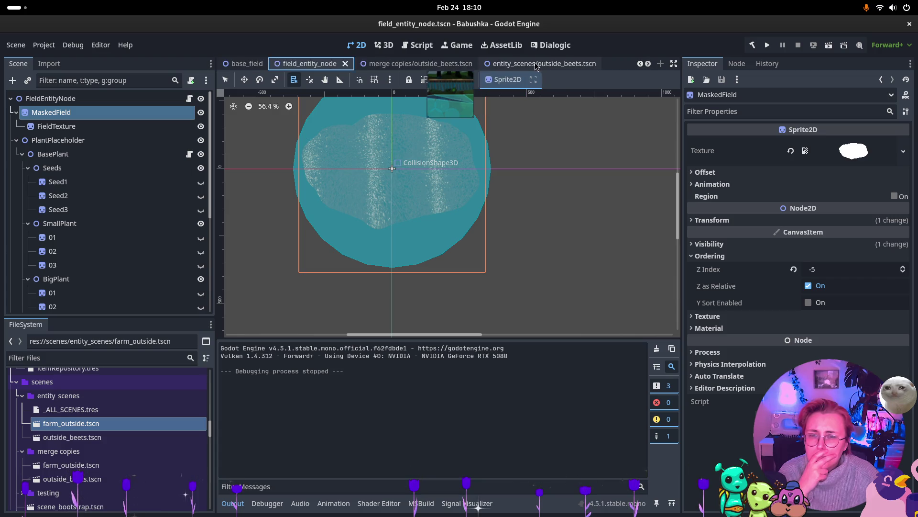
pyautogui.scroll(4, 526, 67)
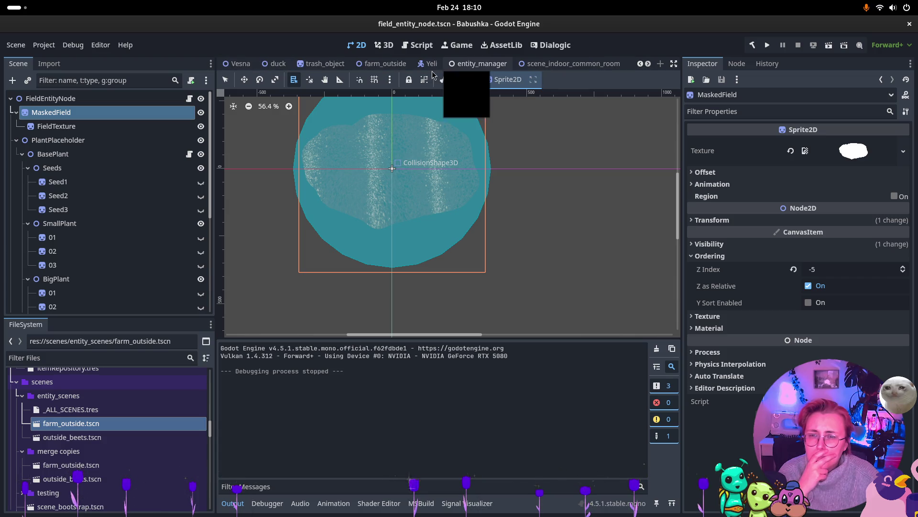
pyautogui.click(388, 67)
pyautogui.scroll(5, 486, 246)
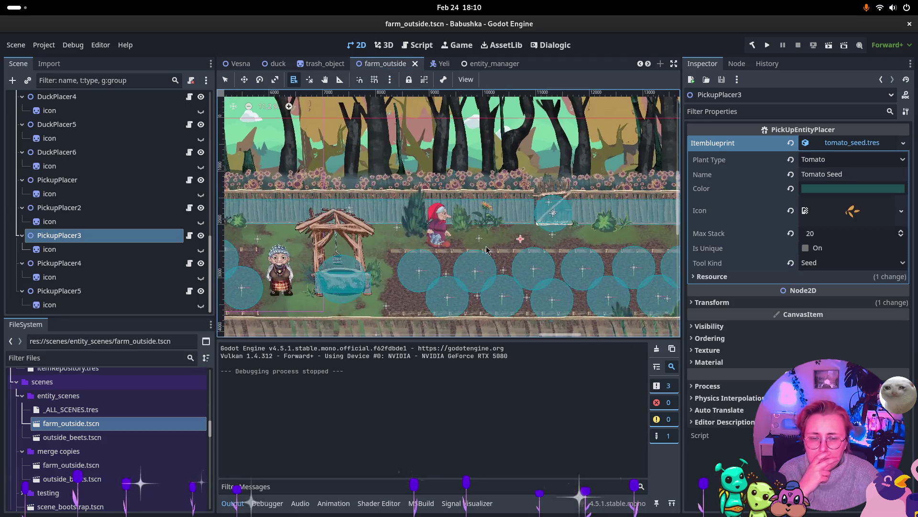
# Make the icon sprites of PickupPlacer2 through PickupPlacer5 visible.
pyautogui.click(201, 248)
pyautogui.click(201, 278)
pyautogui.click(201, 305)
pyautogui.click(201, 221)
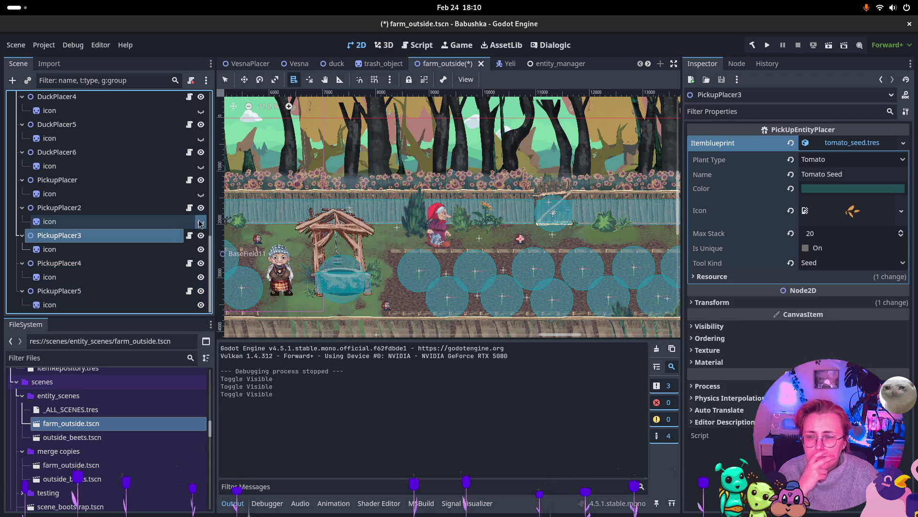
pyautogui.click(201, 193)
pyautogui.doubleClick(201, 167)
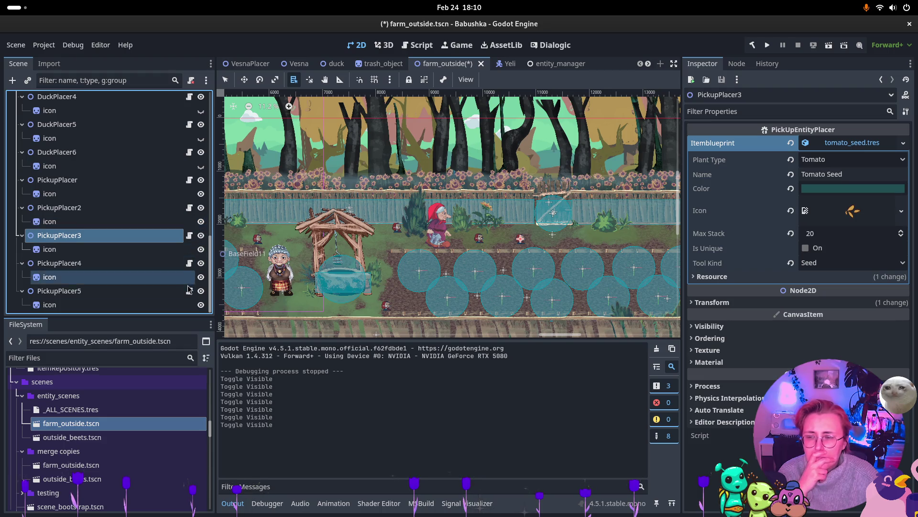
# Clear the placeholder texture from PickupPlacer2's icon sprite (beet_seed blueprint).
pyautogui.click(141, 224)
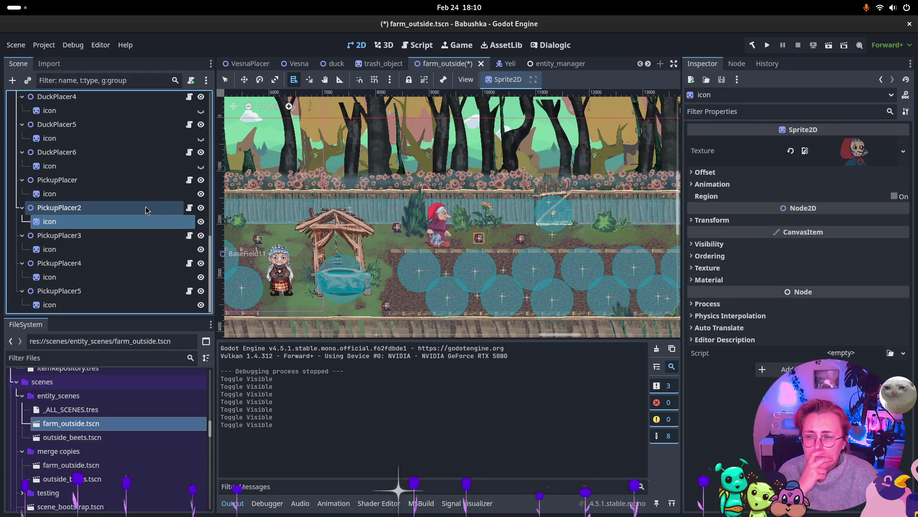
pyautogui.click(149, 209)
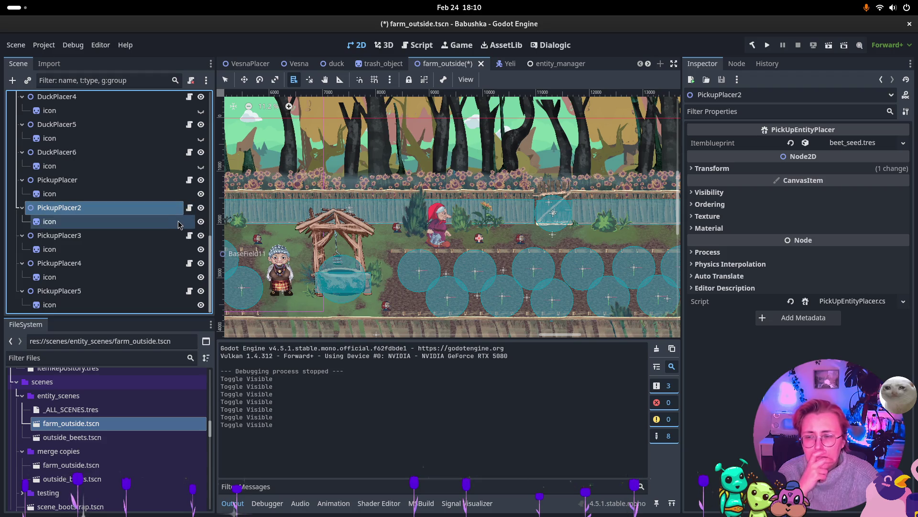
pyautogui.click(143, 222)
pyautogui.click(862, 159)
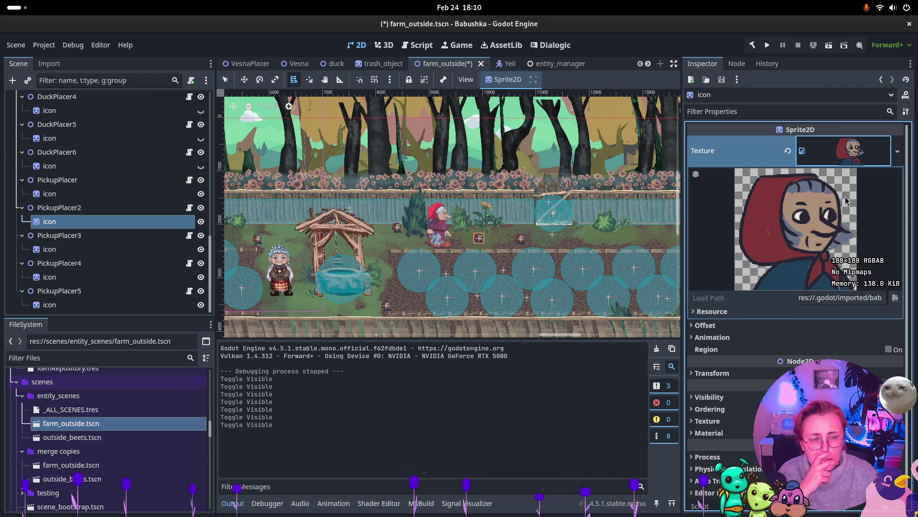
pyautogui.click(815, 152)
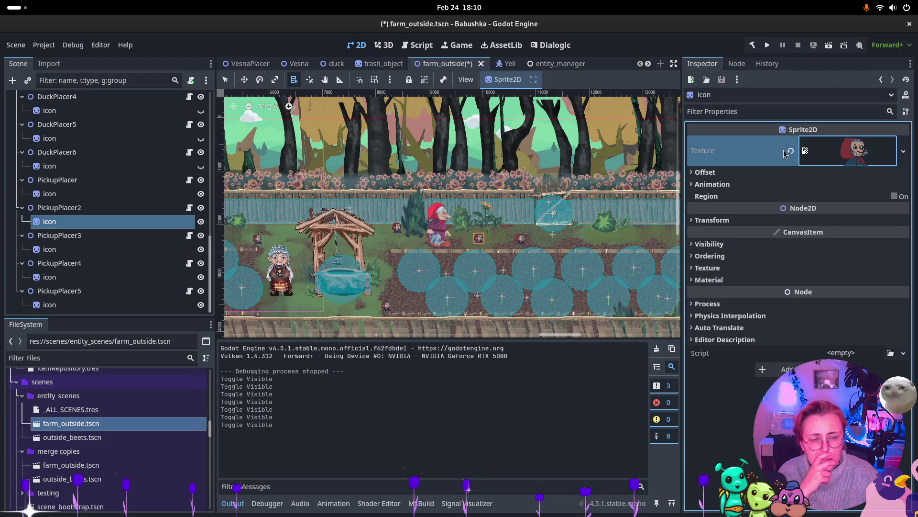
pyautogui.click(790, 152)
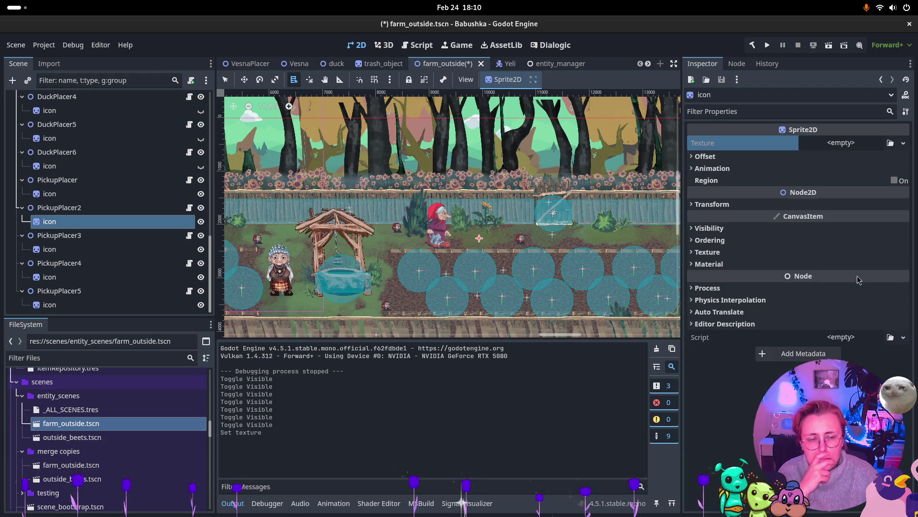
pyautogui.click(844, 336)
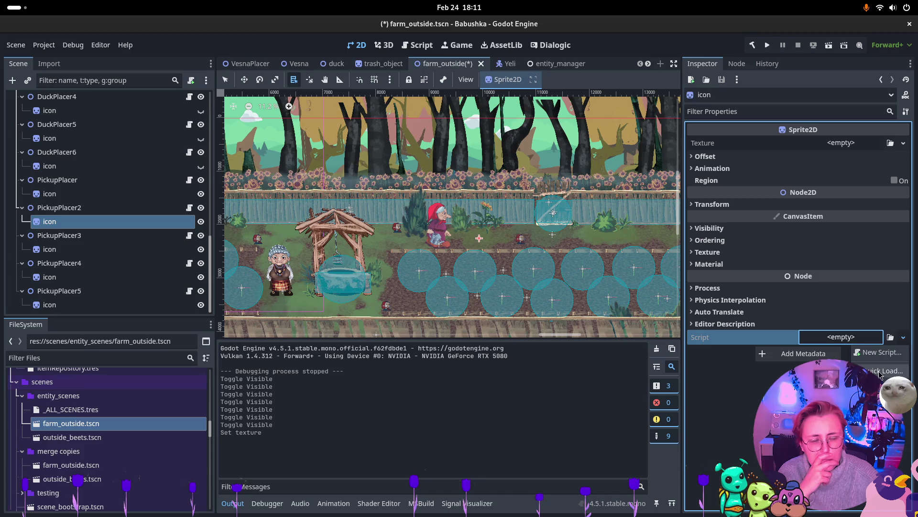
pyautogui.click(881, 371)
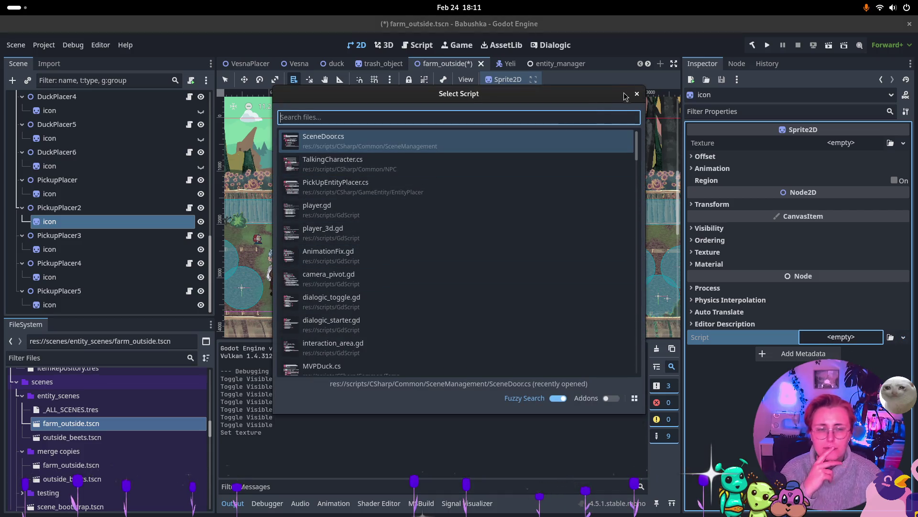
pyautogui.press('Escape')
# Browse the Select Texture2D grid for the icon sprite, scrolling past the mushroom and darktree PNGs.
pyautogui.click(890, 143)
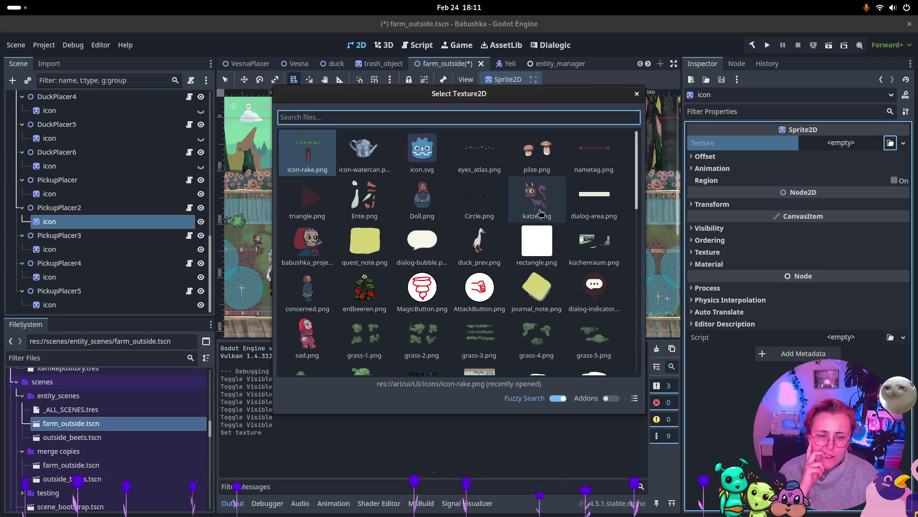
pyautogui.scroll(-5, 540, 212)
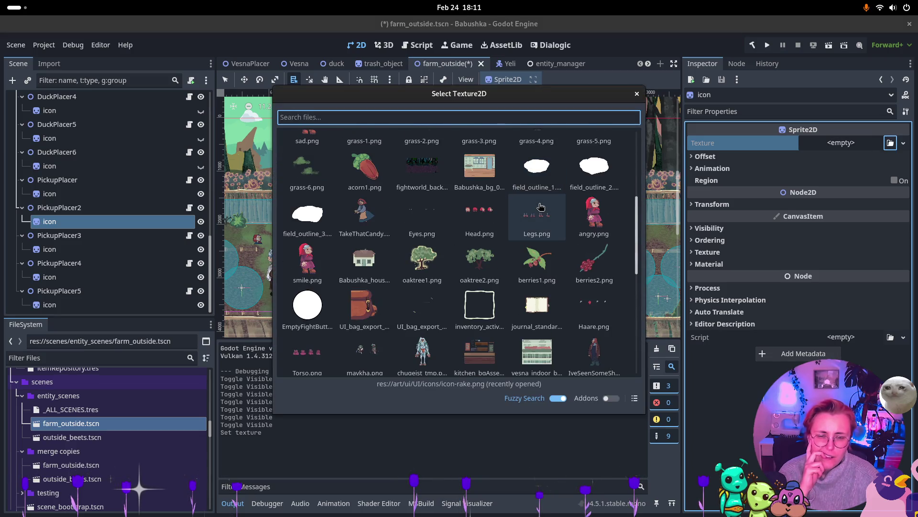
pyautogui.scroll(-3, 541, 206)
pyautogui.scroll(-5, 541, 205)
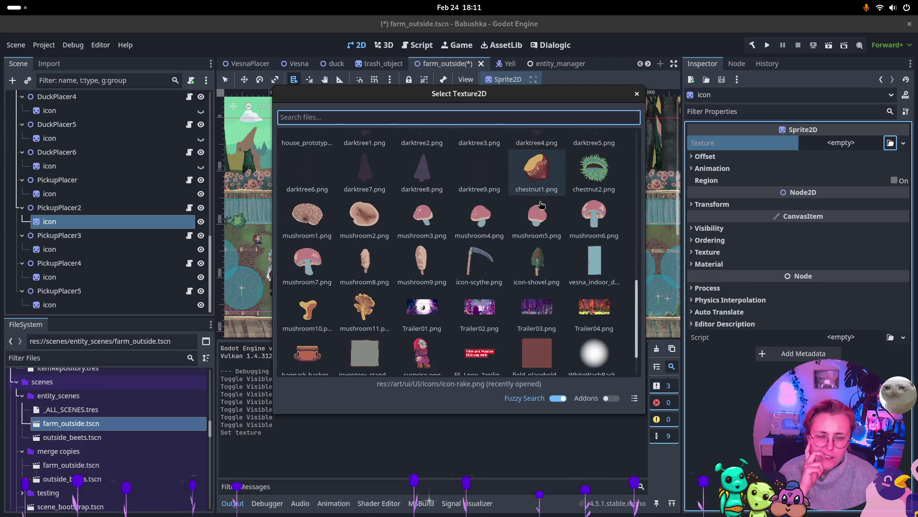
pyautogui.scroll(6, 528, 276)
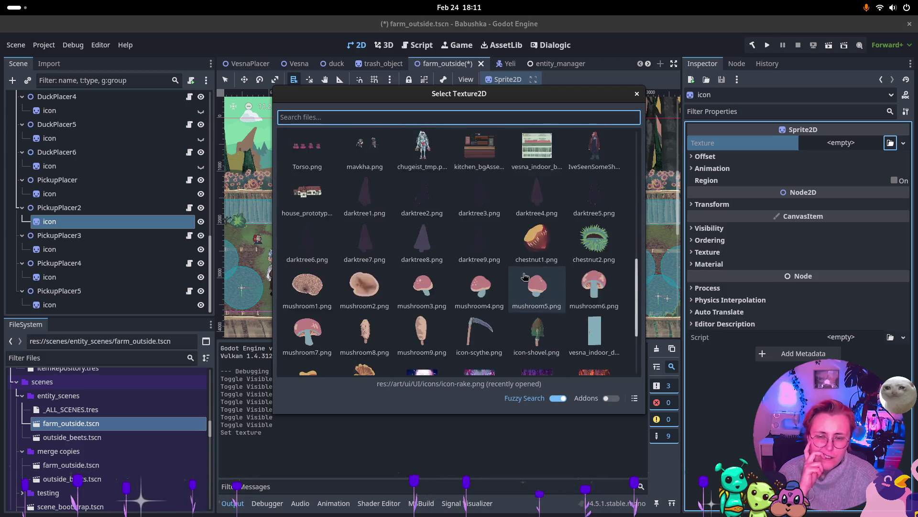
pyautogui.scroll(2, 532, 270)
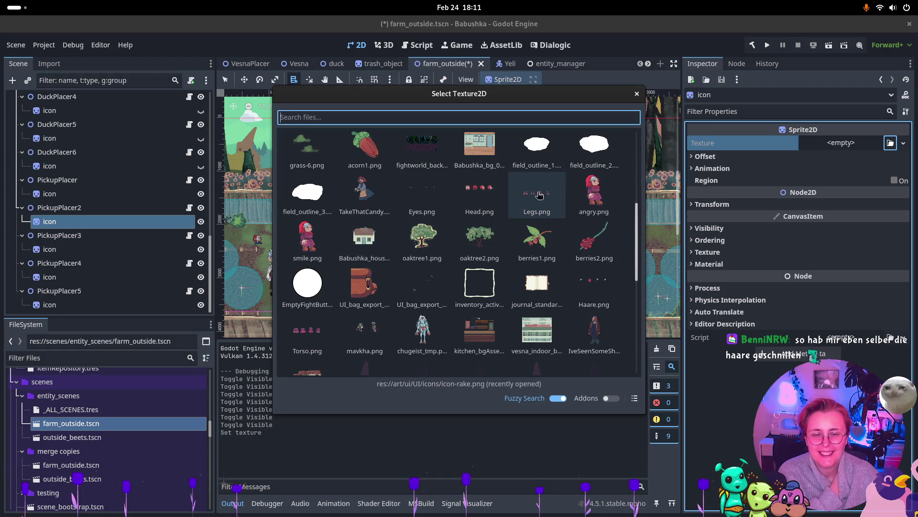
pyautogui.scroll(3, 564, 230)
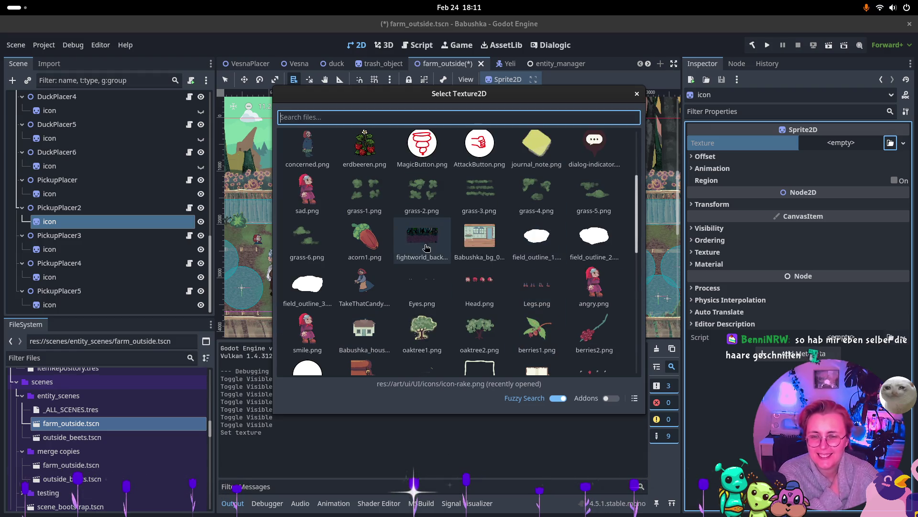
pyautogui.scroll(2, 570, 194)
pyautogui.scroll(1, 570, 194)
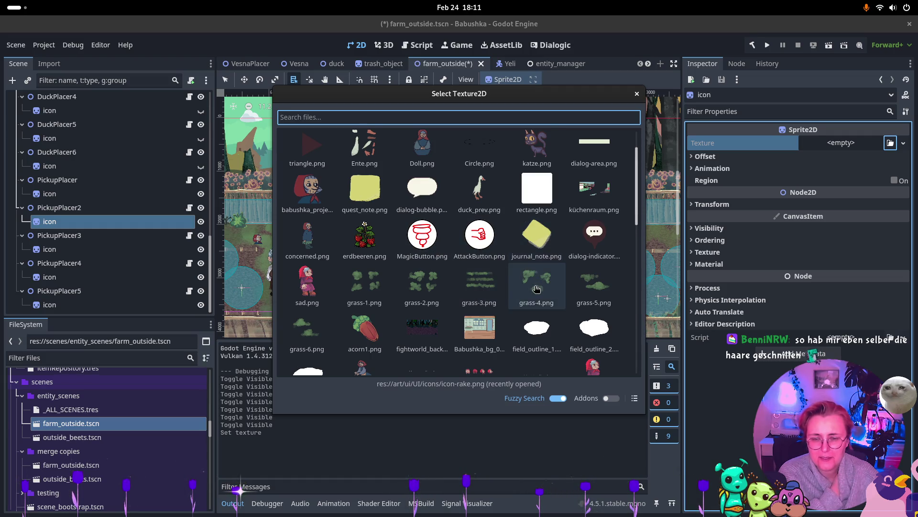
pyautogui.scroll(1, 545, 287)
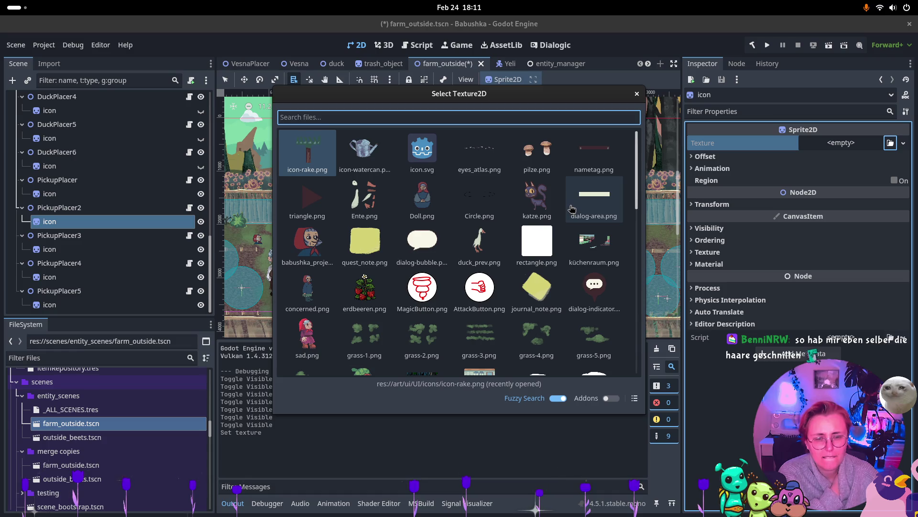
pyautogui.scroll(-3, 570, 210)
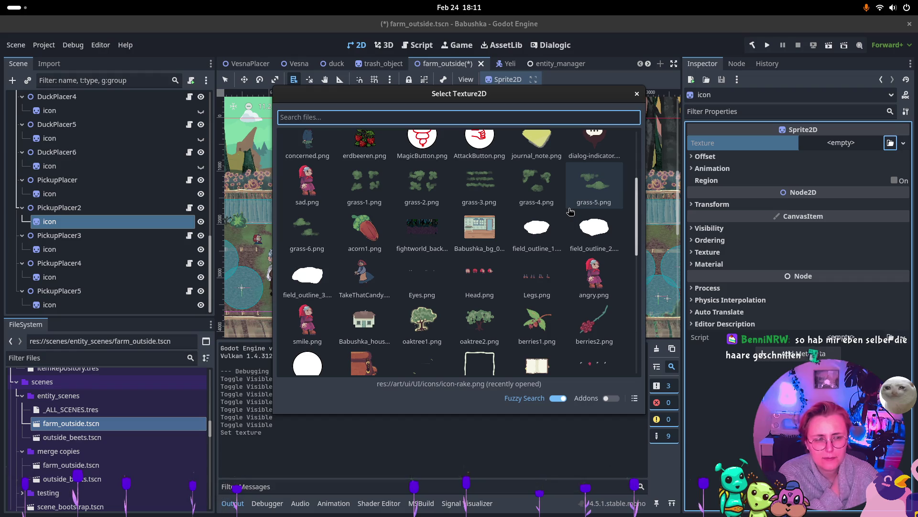
pyautogui.scroll(-1, 571, 212)
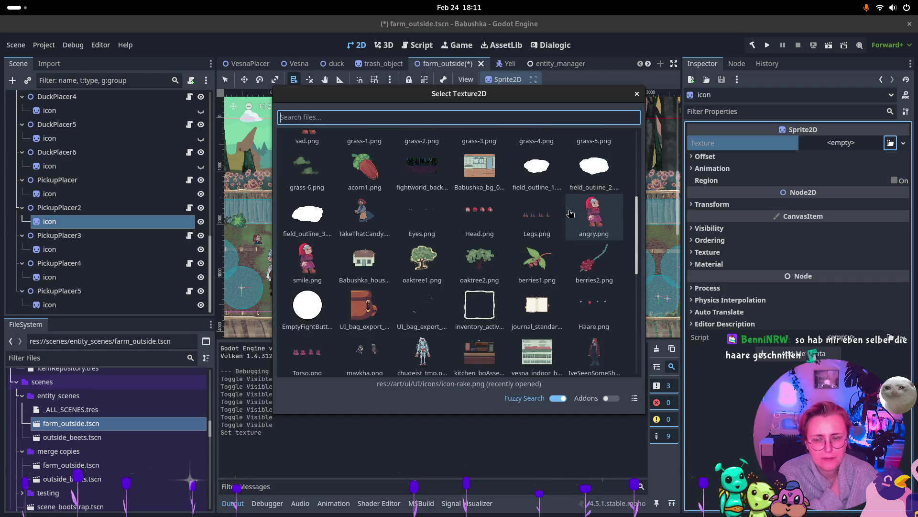
pyautogui.scroll(-2, 571, 213)
pyautogui.scroll(-3, 571, 212)
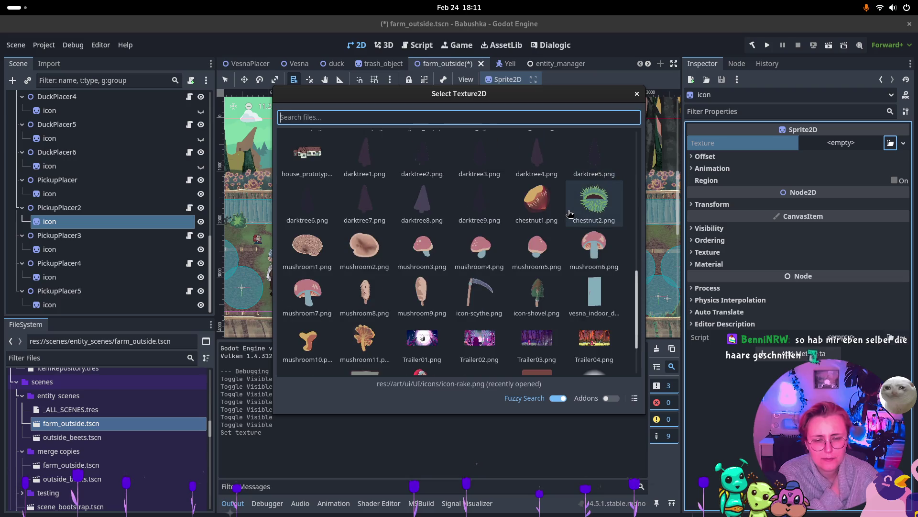
pyautogui.scroll(3, 572, 214)
pyautogui.scroll(4, 568, 212)
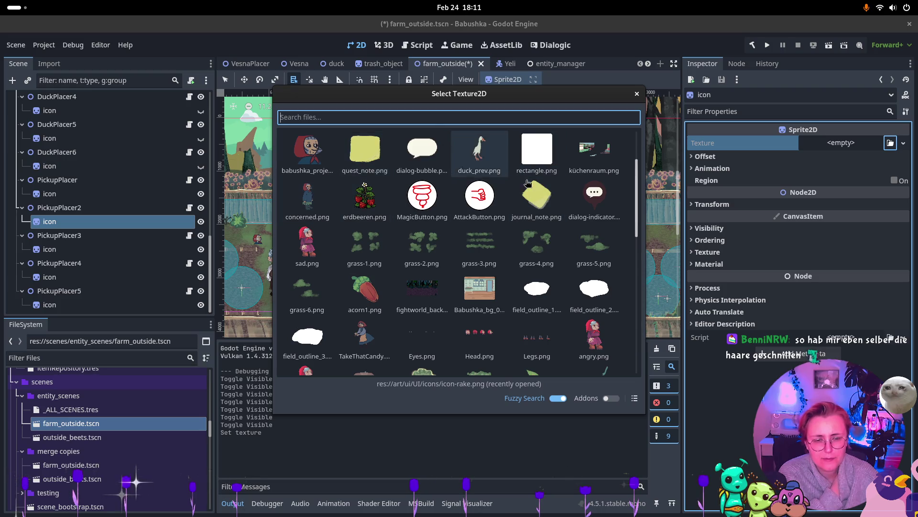
pyautogui.scroll(-1, 534, 203)
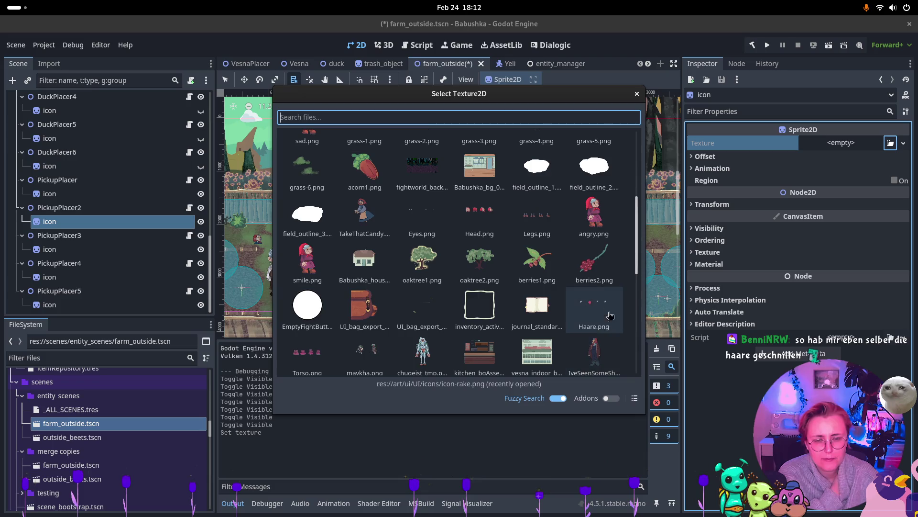
pyautogui.scroll(-3, 603, 282)
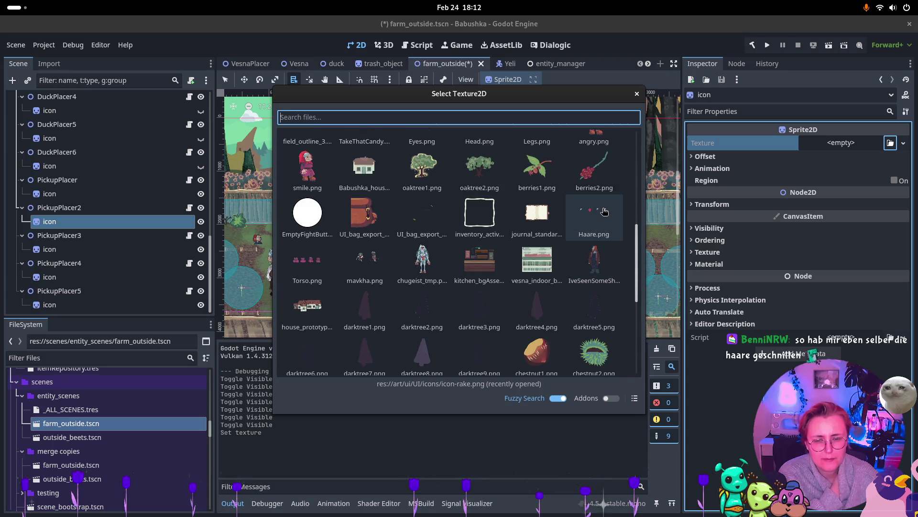
pyautogui.scroll(-1, 604, 211)
pyautogui.scroll(-2, 605, 206)
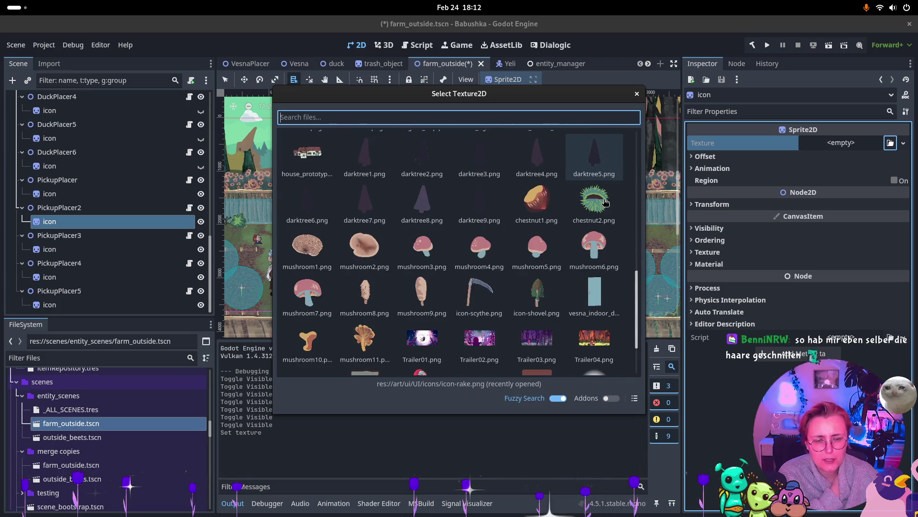
pyautogui.scroll(-2, 605, 201)
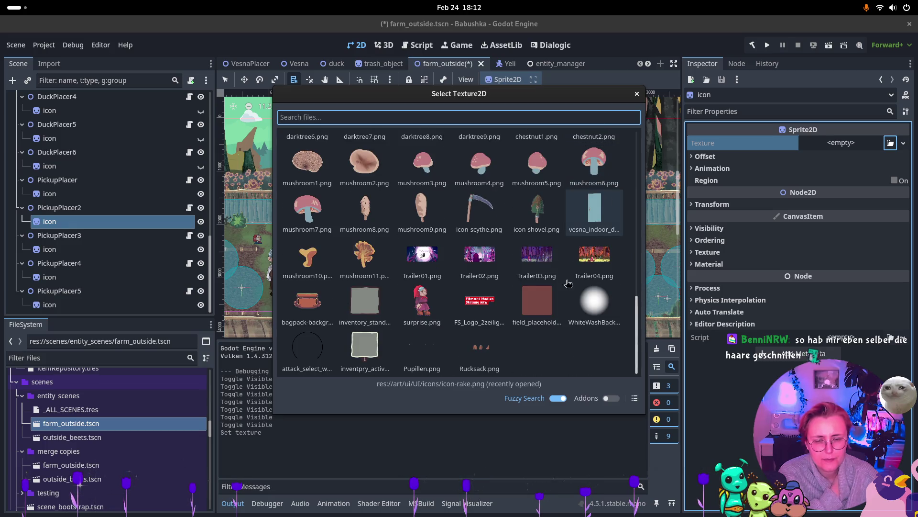
pyautogui.scroll(5, 519, 341)
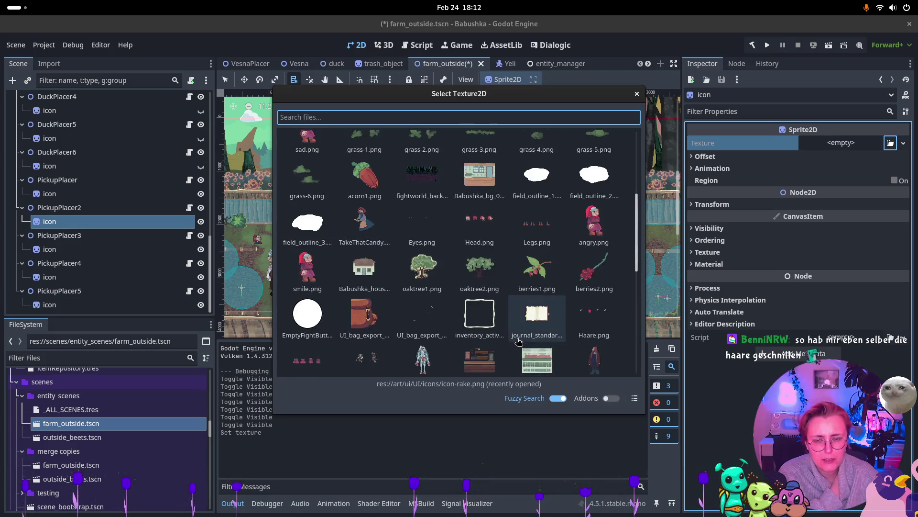
pyautogui.scroll(3, 519, 341)
pyautogui.scroll(1, 519, 341)
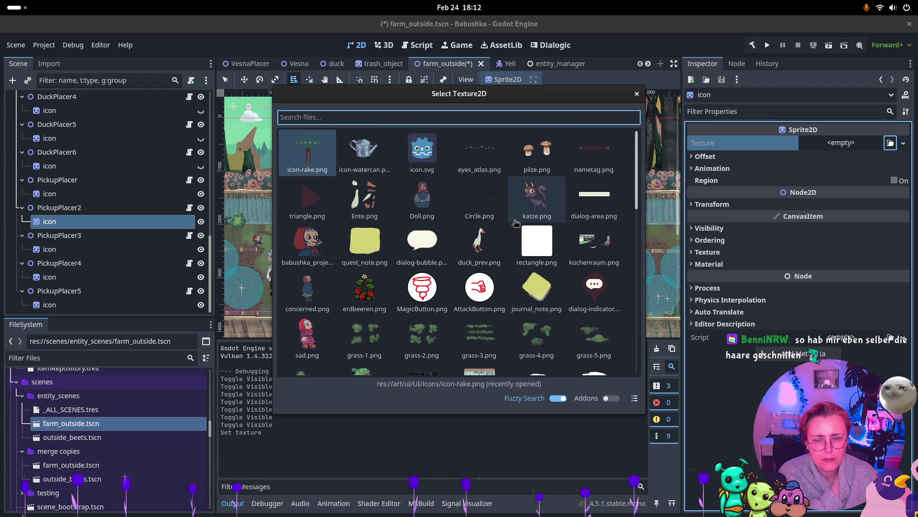
pyautogui.scroll(-1, 588, 153)
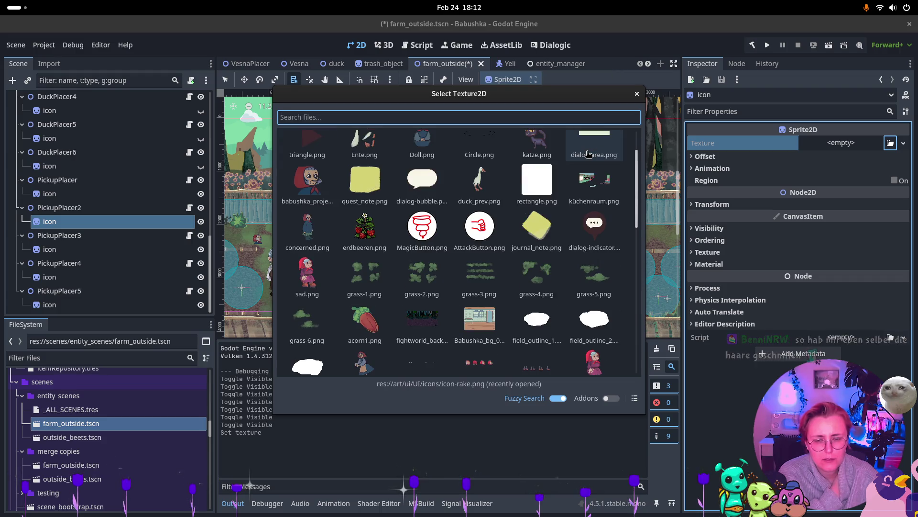
pyautogui.scroll(-1, 589, 153)
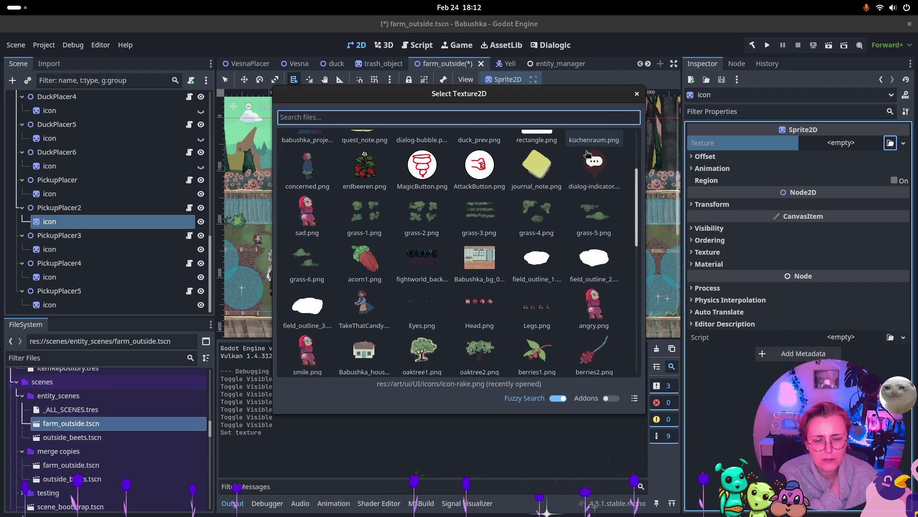
pyautogui.scroll(-1, 587, 154)
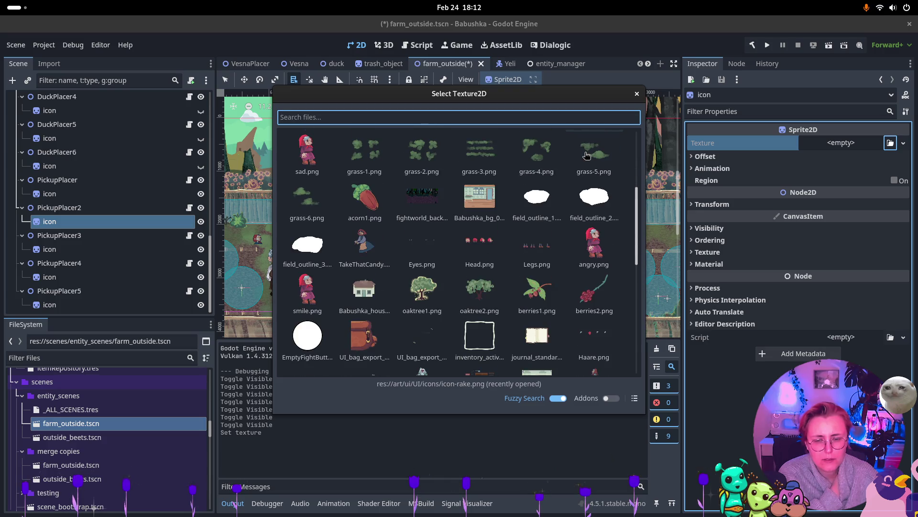
pyautogui.scroll(-1, 587, 154)
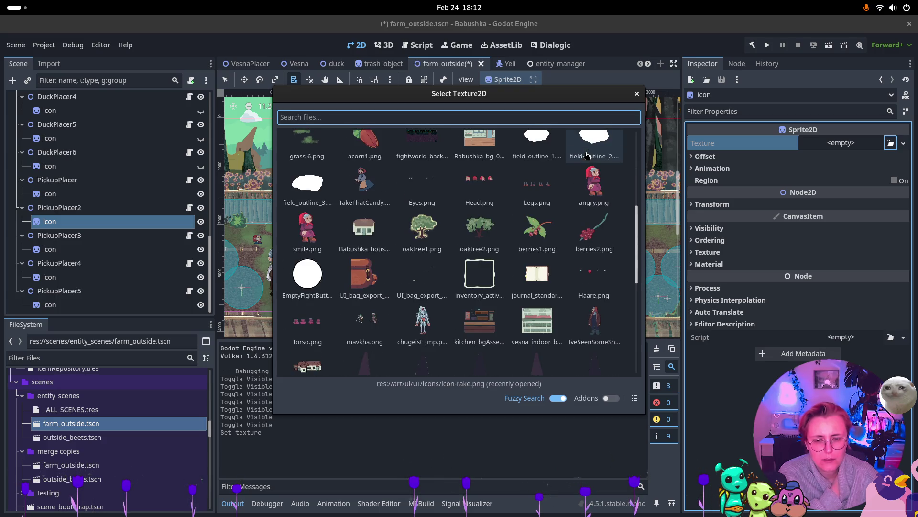
pyautogui.scroll(-1, 586, 154)
pyautogui.scroll(-1, 586, 155)
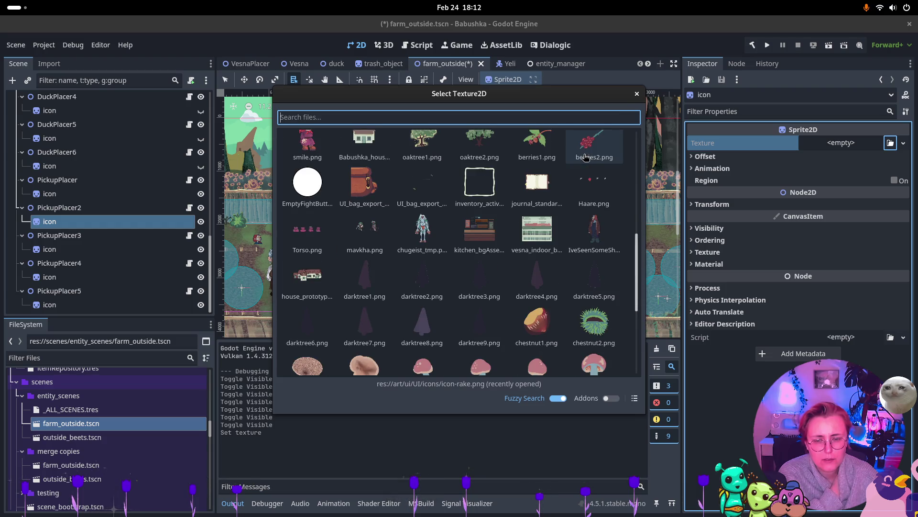
pyautogui.scroll(-1, 586, 157)
pyautogui.scroll(-2, 586, 157)
pyautogui.scroll(-2, 584, 156)
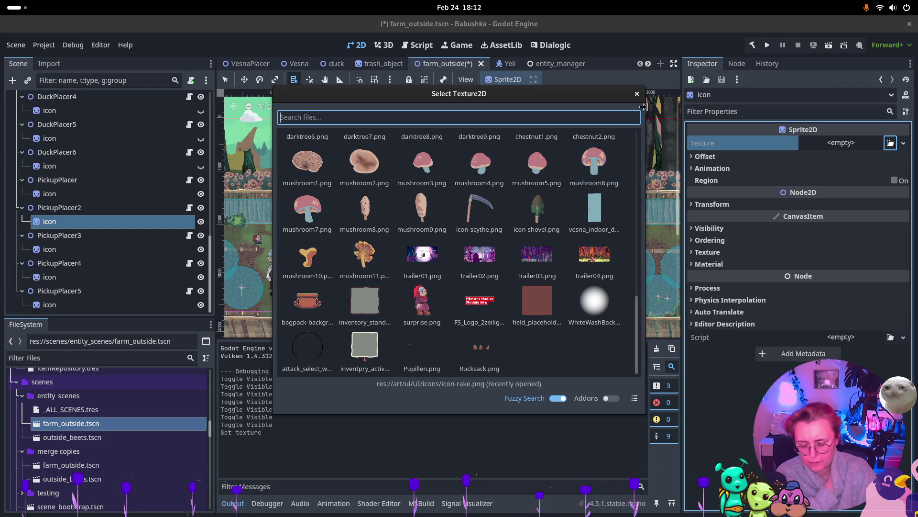
# Assign icon-fruit-tomato.png to the icon via a 'tom' search, then check PickupPlacer3.
pyautogui.write('to')
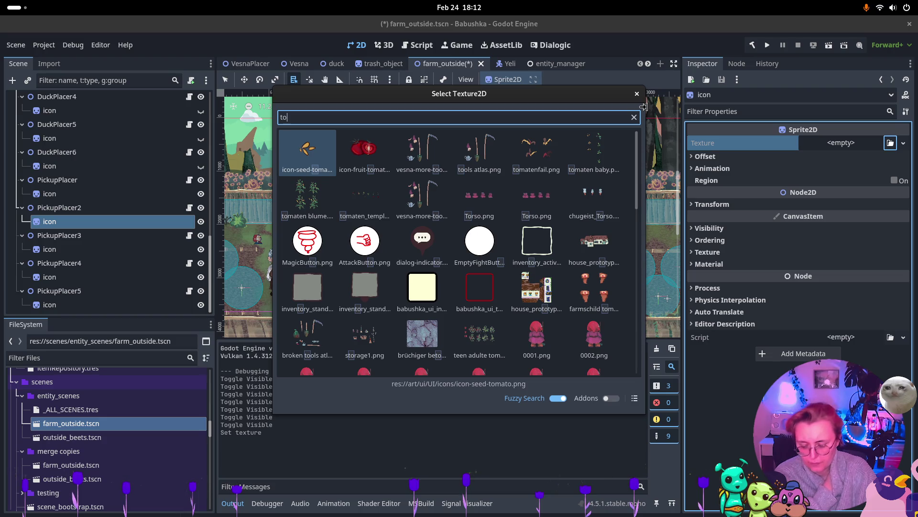
pyautogui.write('m')
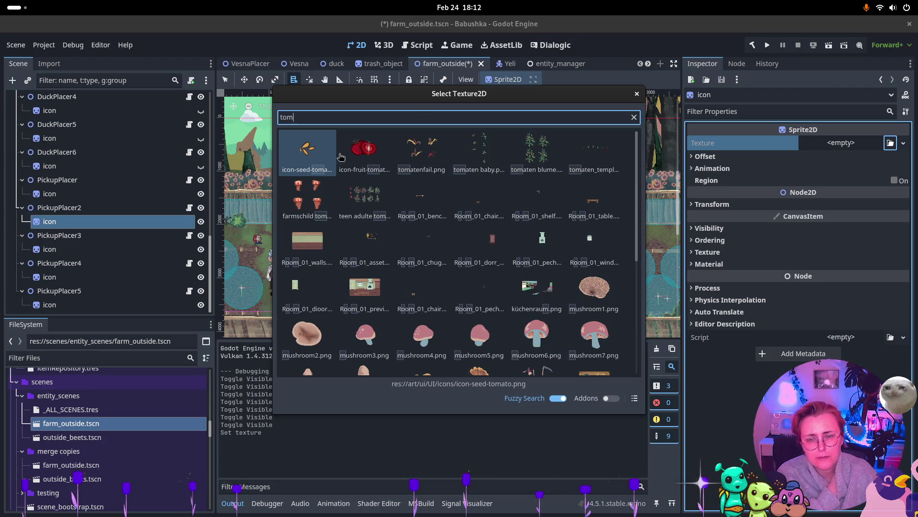
pyautogui.doubleClick(352, 149)
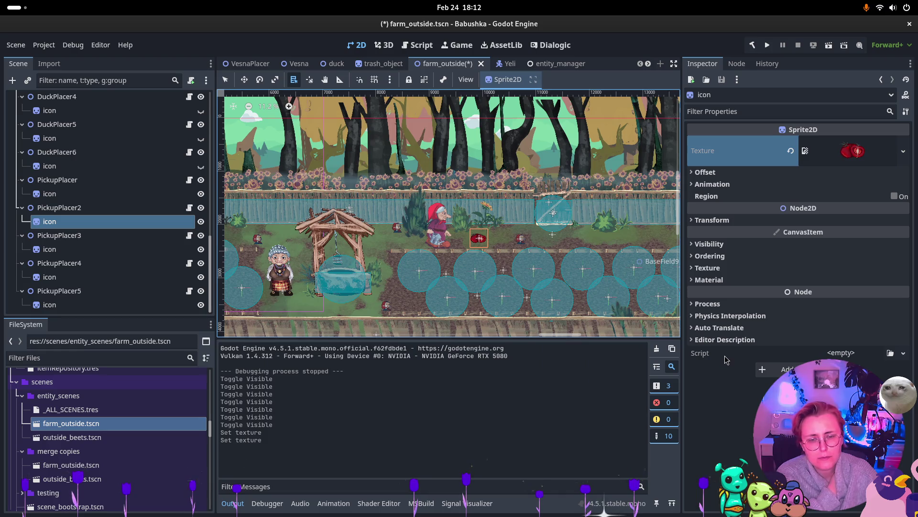
pyautogui.click(90, 237)
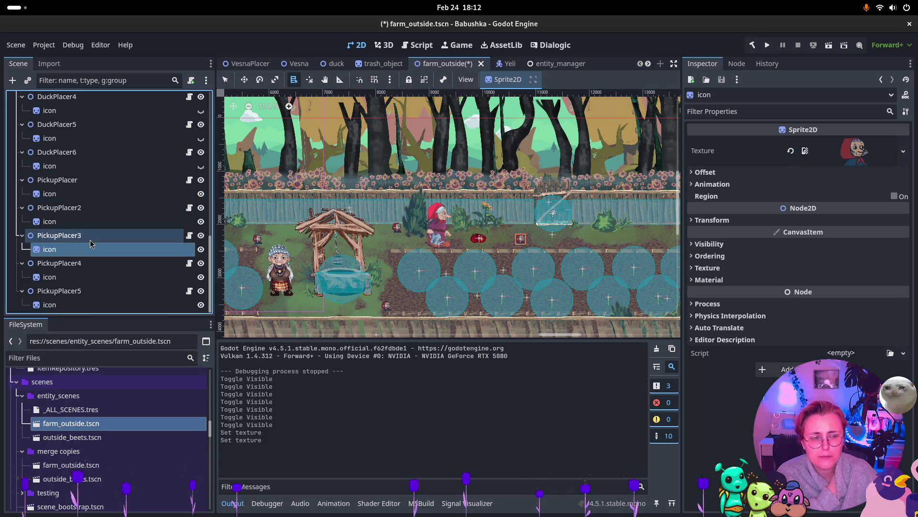
# Clear the tomato texture from PickupPlacer2's icon and bring the texture picker back up.
pyautogui.click(101, 207)
pyautogui.click(103, 221)
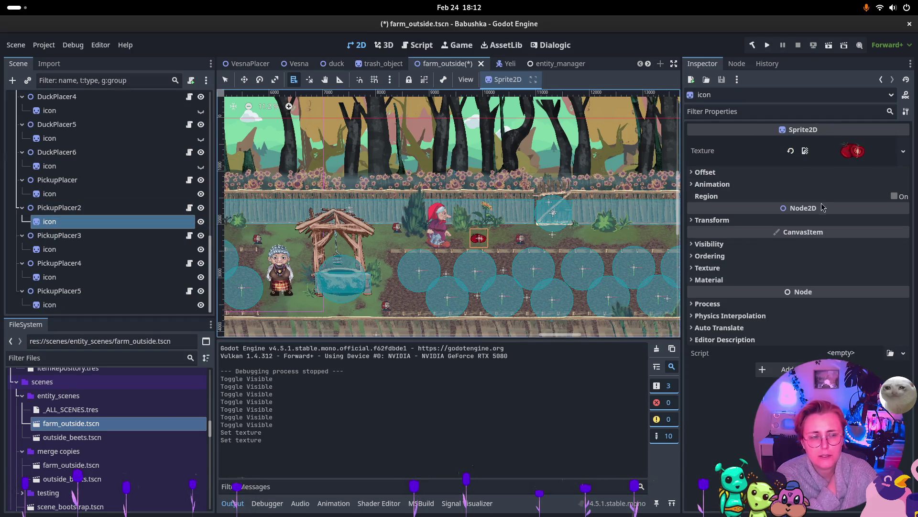
pyautogui.click(797, 152)
pyautogui.click(789, 151)
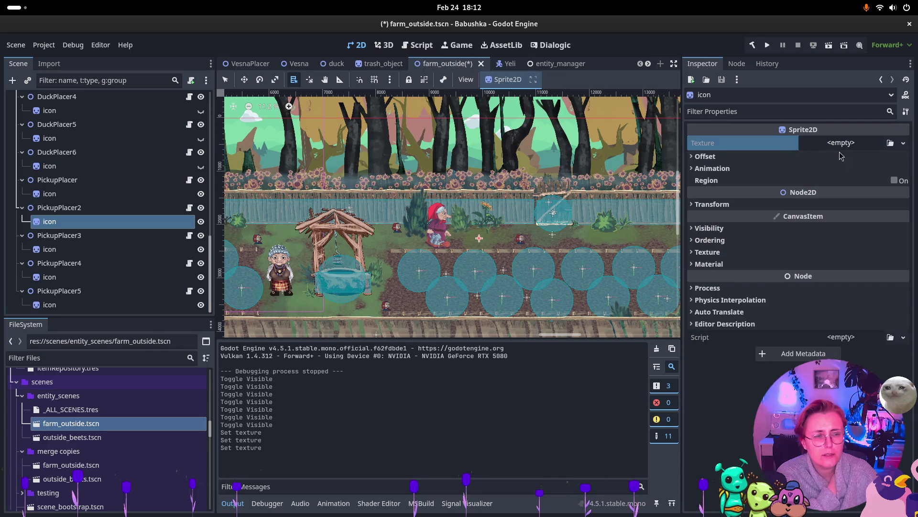
pyautogui.click(890, 142)
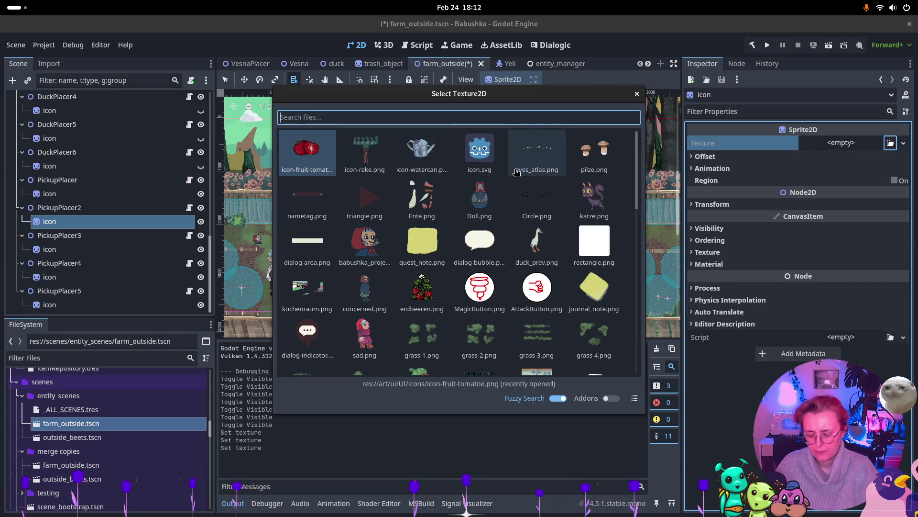
# Search 'beet' and assign the 6228×1672 beetroot template sprite sheet as the icon texture.
pyautogui.write('beet')
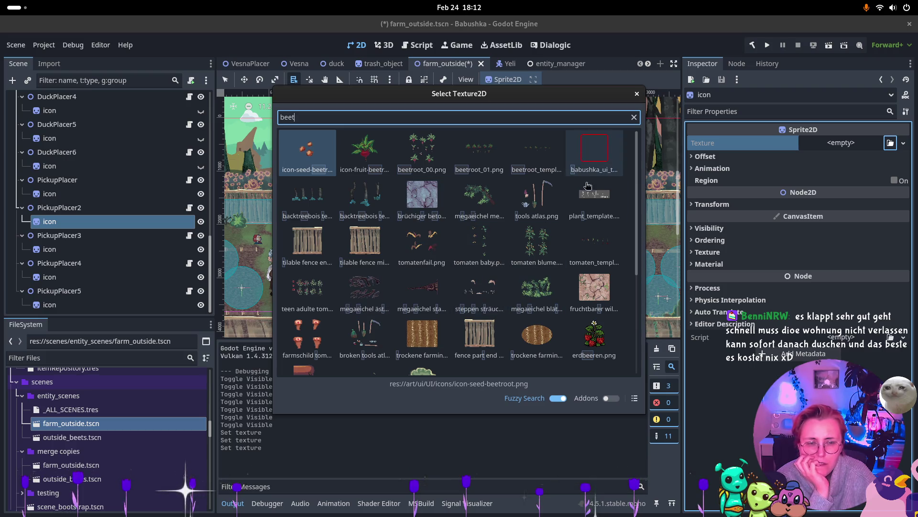
pyautogui.click(552, 159)
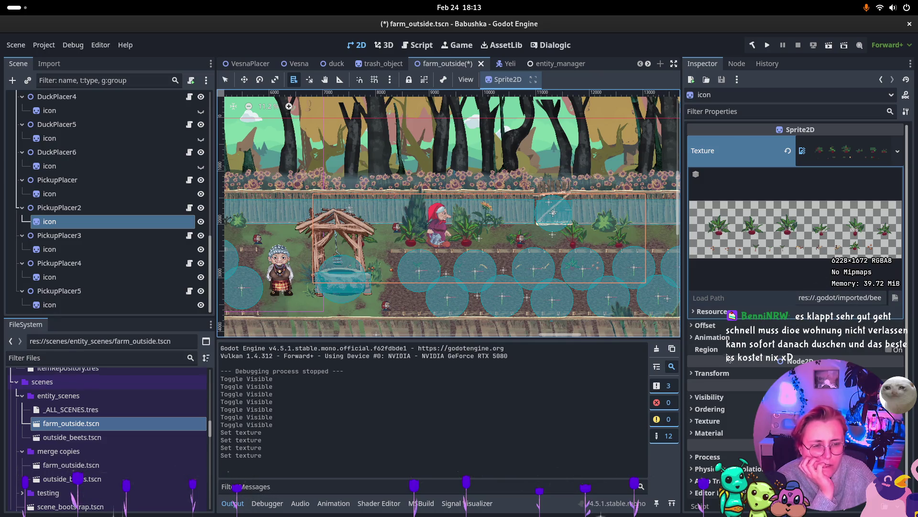
pyautogui.click(749, 266)
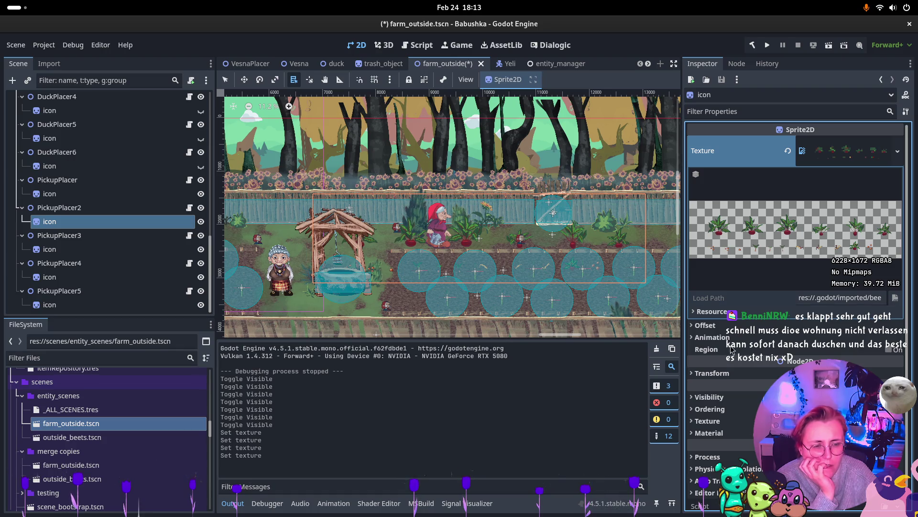
# Enable Region and crop the beetroot sheet to one seed sprite (x 5177.644, width 283.086).
pyautogui.click(889, 349)
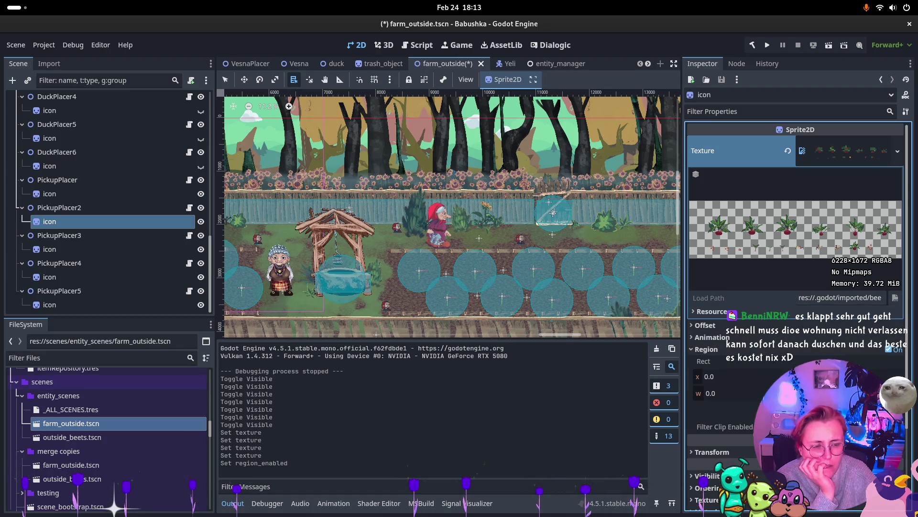
pyautogui.click(722, 439)
pyautogui.scroll(-5, 421, 268)
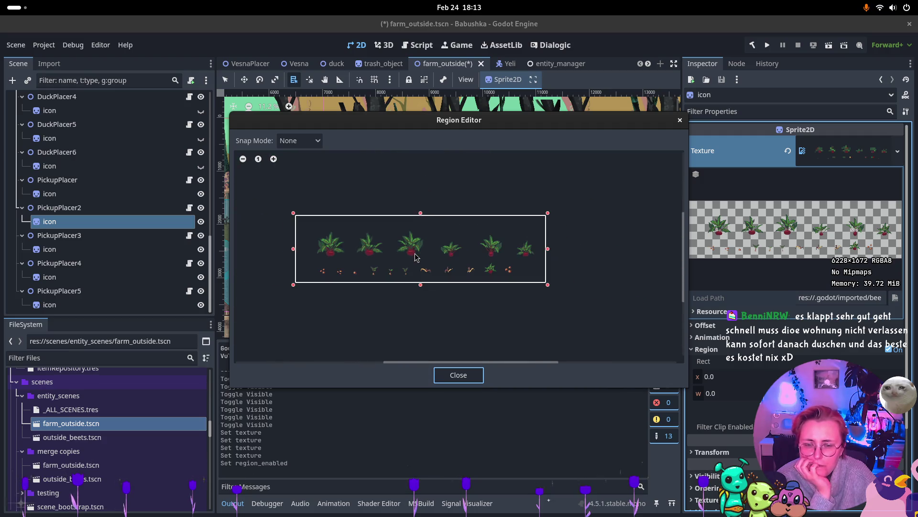
pyautogui.scroll(3, 372, 250)
pyautogui.hscroll(5, 486, 292)
pyautogui.scroll(2, 486, 291)
pyautogui.moveTo(440, 275); pyautogui.dragTo(485, 321)
pyautogui.click(472, 374)
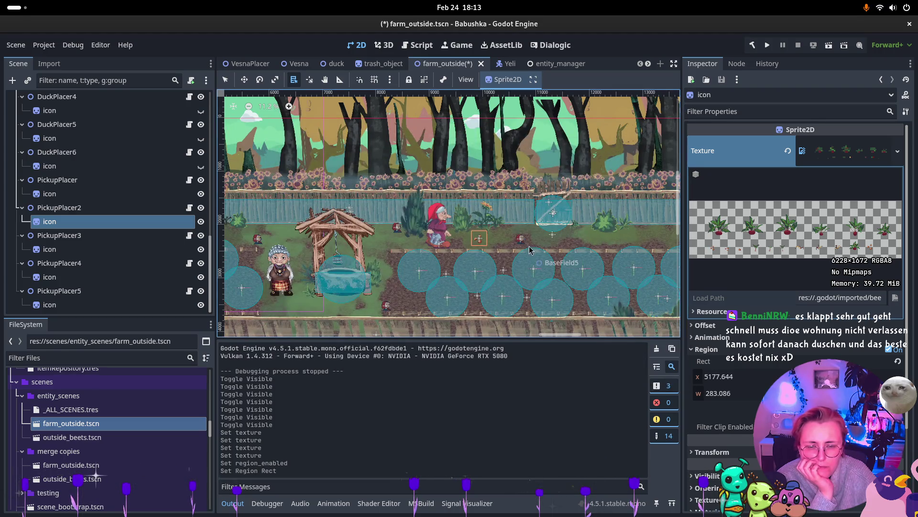